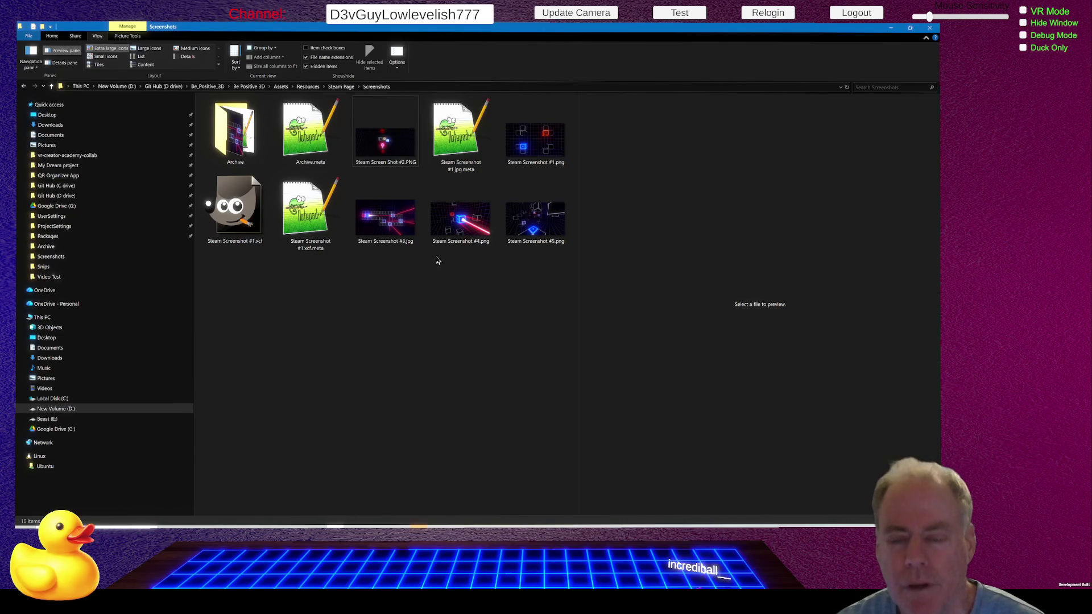
Step: Preview Steam Screenshot #1.png in File Explorer and open it in Visual Studio Code
{"action": "left_click", "coordinate": [534, 150]}
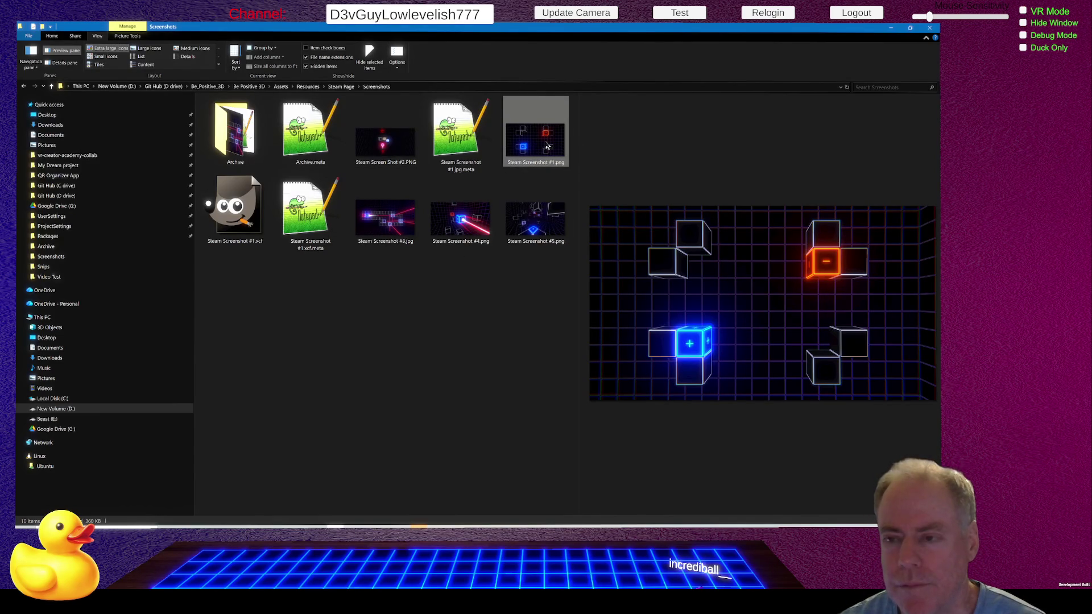
{"action": "right_click", "coordinate": [547, 146]}
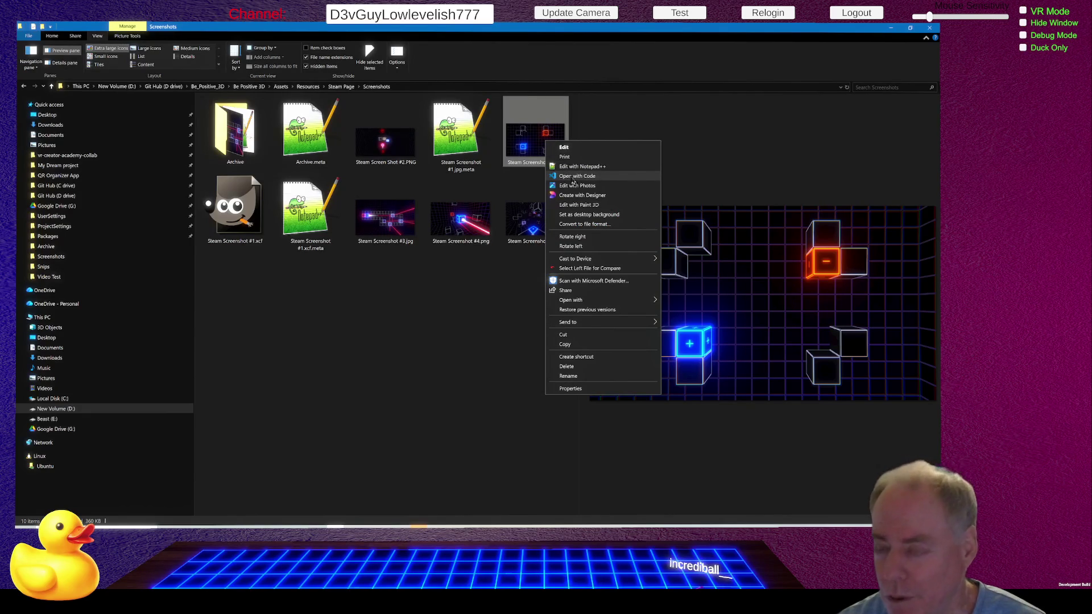
{"action": "left_click", "coordinate": [572, 176]}
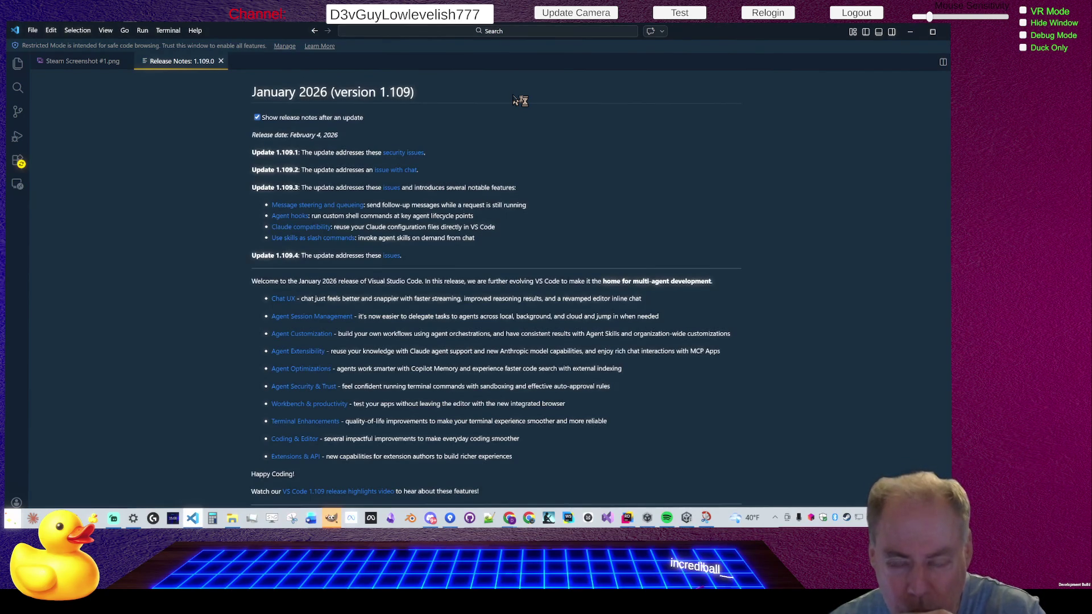
{"action": "left_click", "coordinate": [221, 61]}
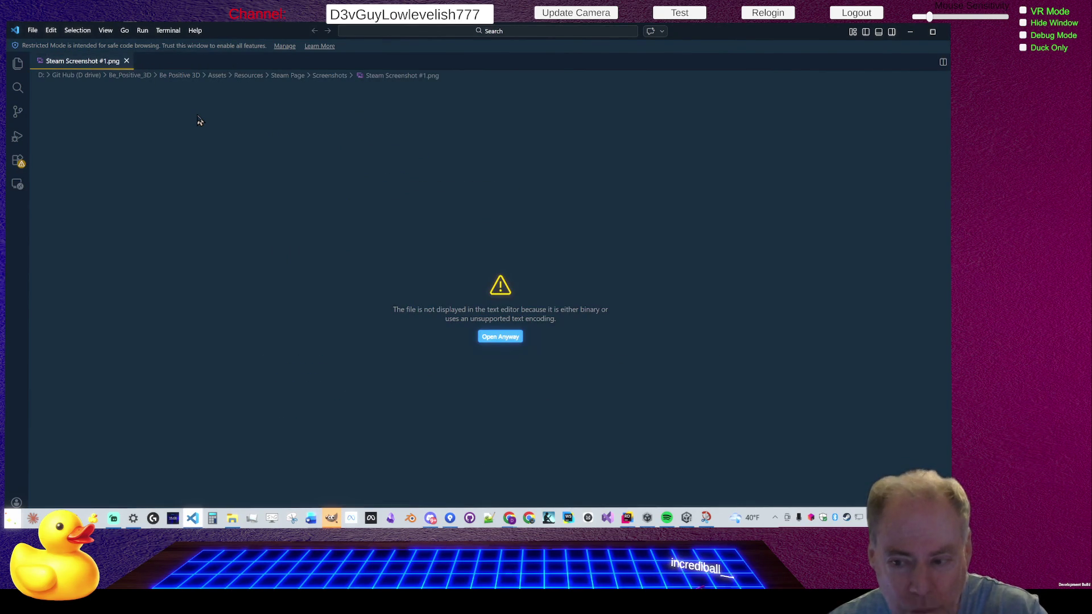
{"action": "key", "text": "Caps_Lock"}
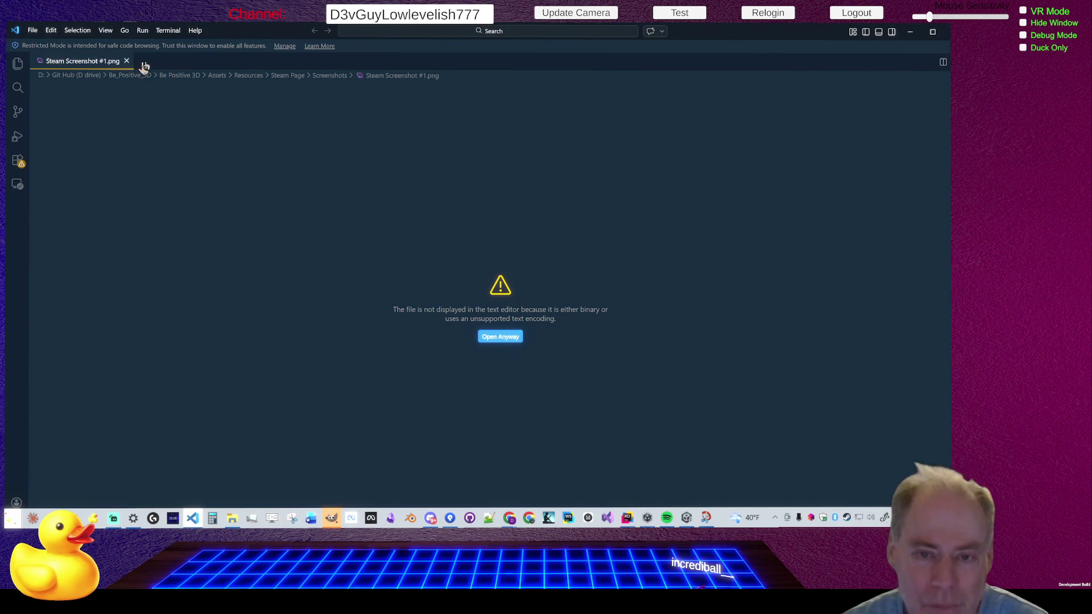
{"action": "left_click", "coordinate": [127, 61]}
{"action": "key", "text": "alt+Tab"}
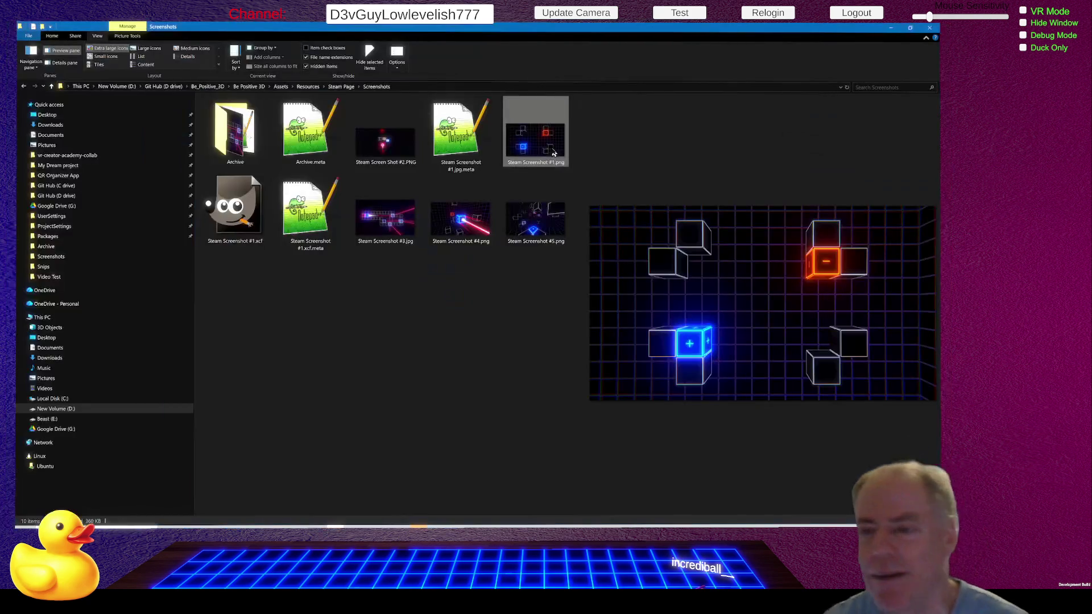
Step: Open Steam Screenshot #1.png with GIMP
{"action": "right_click", "coordinate": [537, 147]}
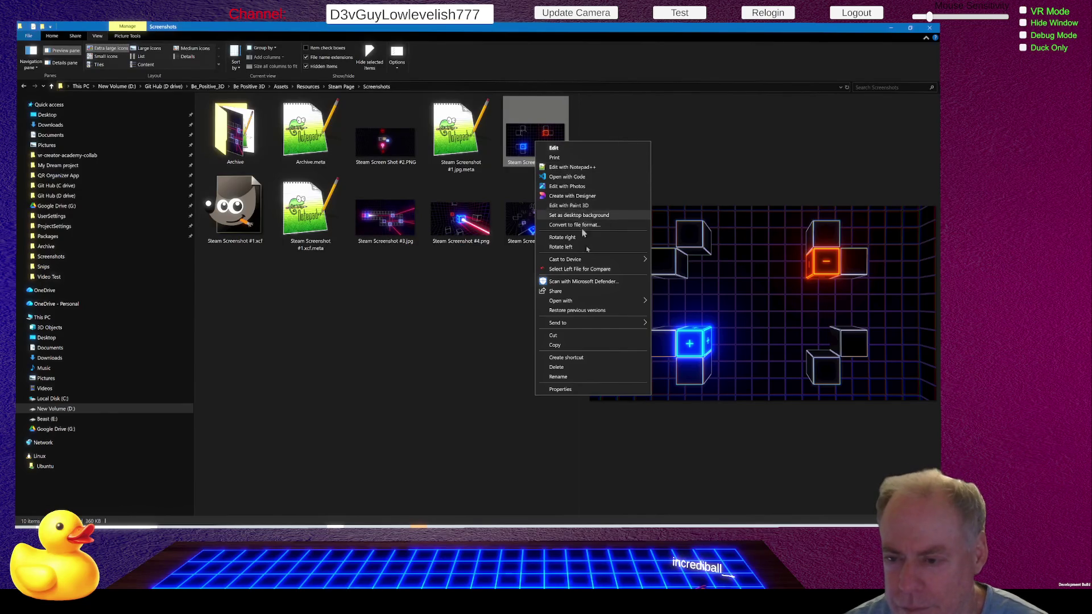
{"action": "mouse_move", "coordinate": [620, 301]}
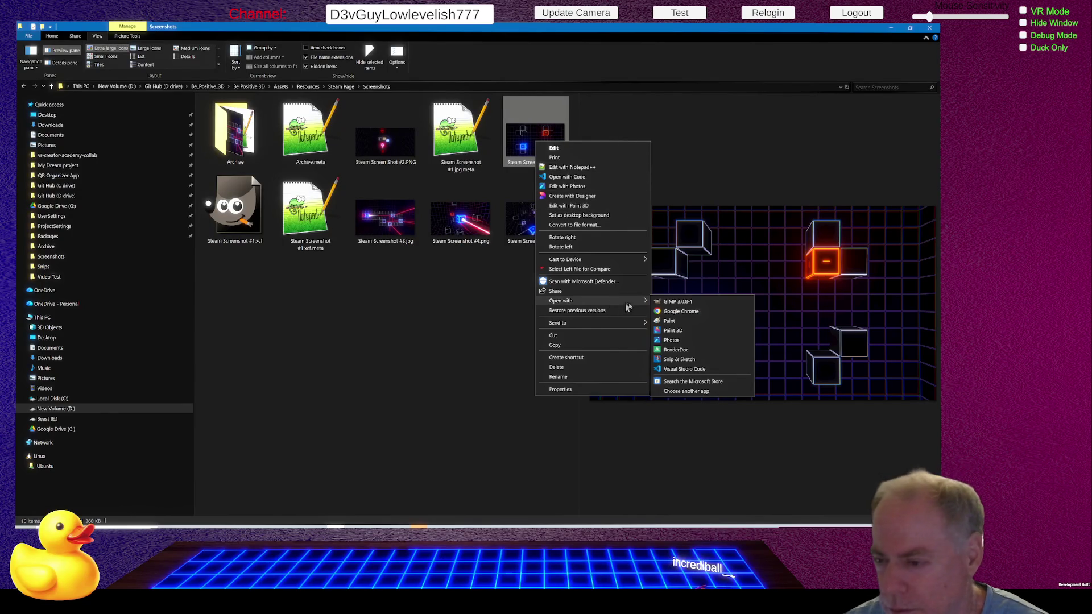
{"action": "left_click", "coordinate": [681, 302]}
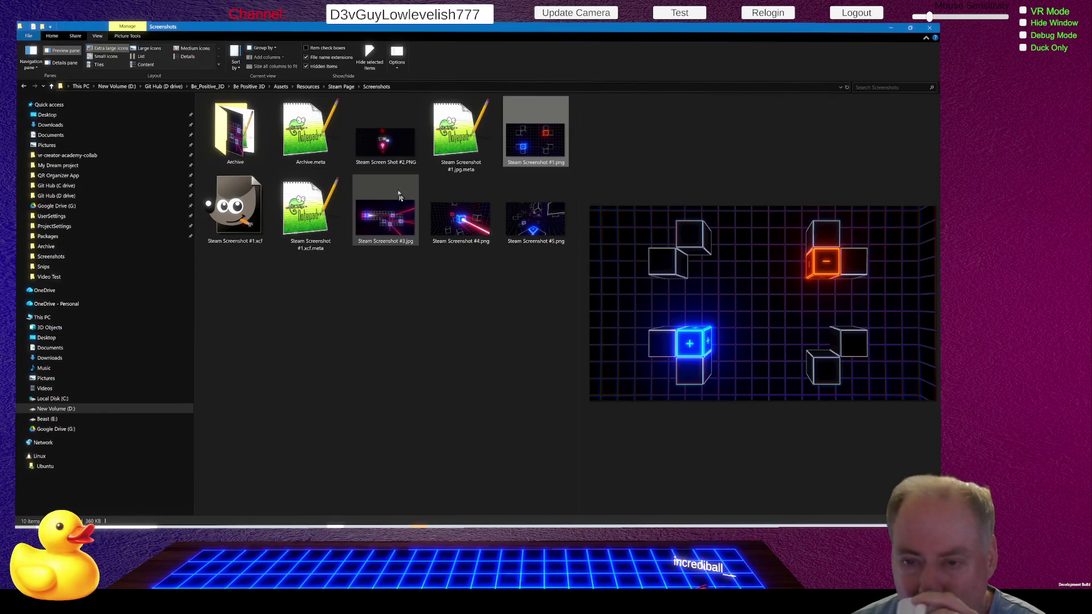
Step: Open Steam Screen Shot #2.PNG and Steam Screenshot #4.png for editing, then preview Steam Screenshot #5.png
{"action": "right_click", "coordinate": [393, 138]}
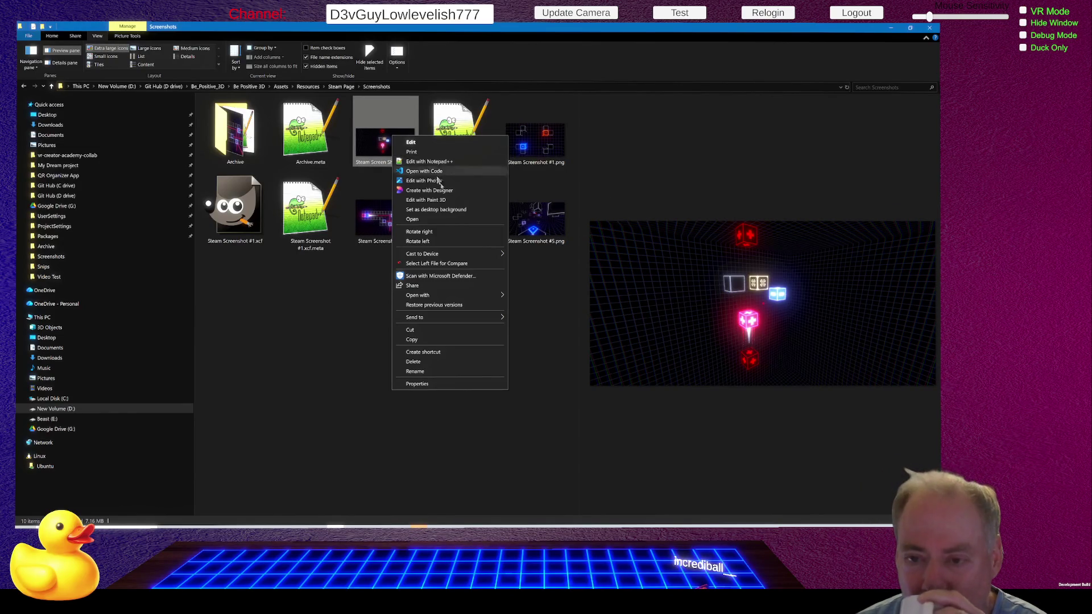
{"action": "left_click", "coordinate": [385, 141]}
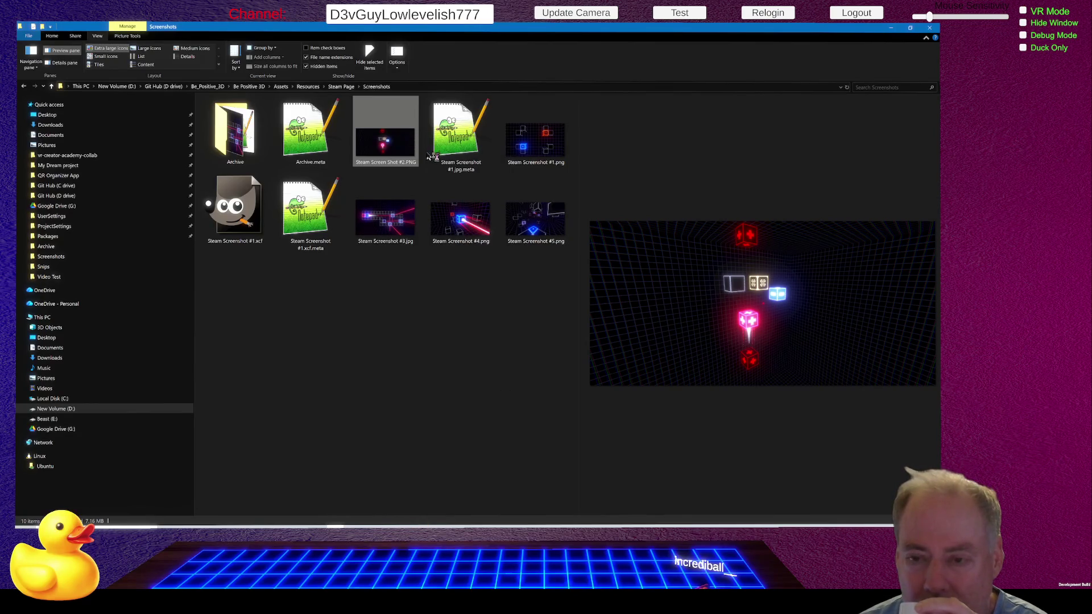
{"action": "right_click", "coordinate": [462, 221]}
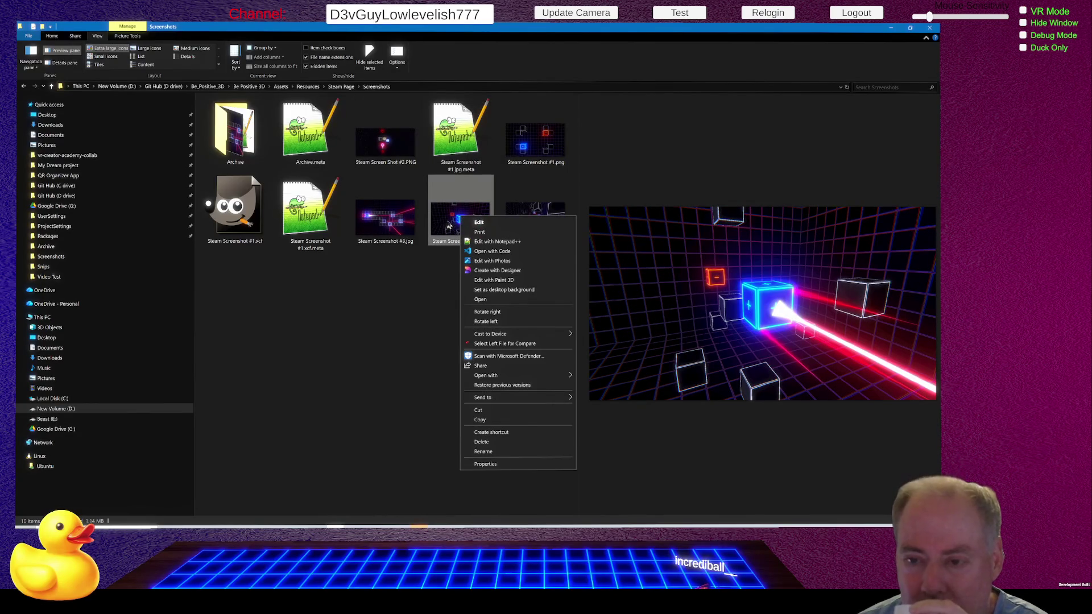
{"action": "left_click", "coordinate": [450, 230]}
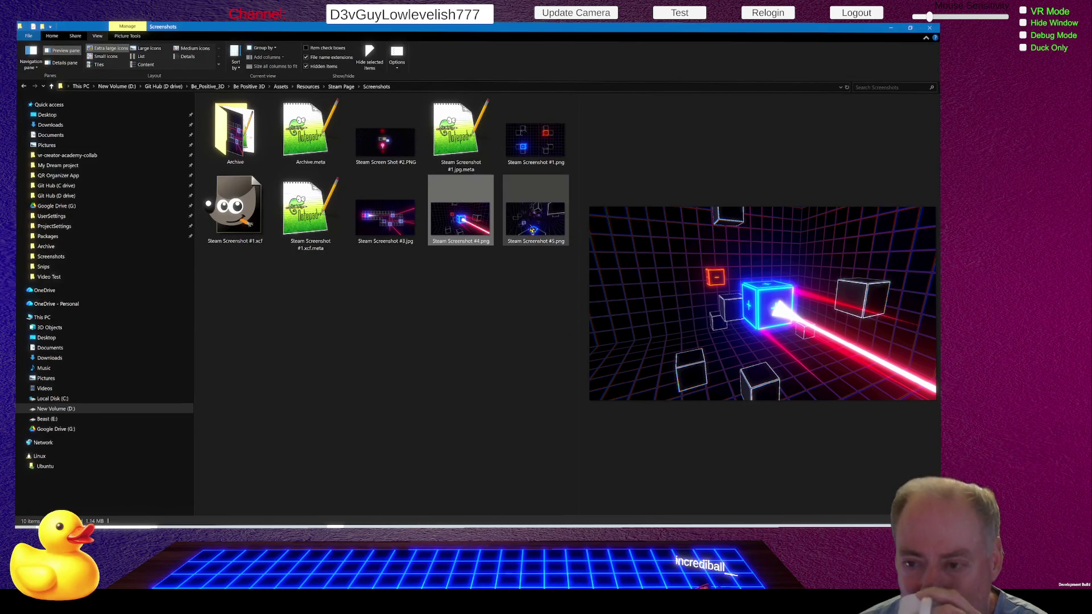
{"action": "left_click", "coordinate": [533, 229]}
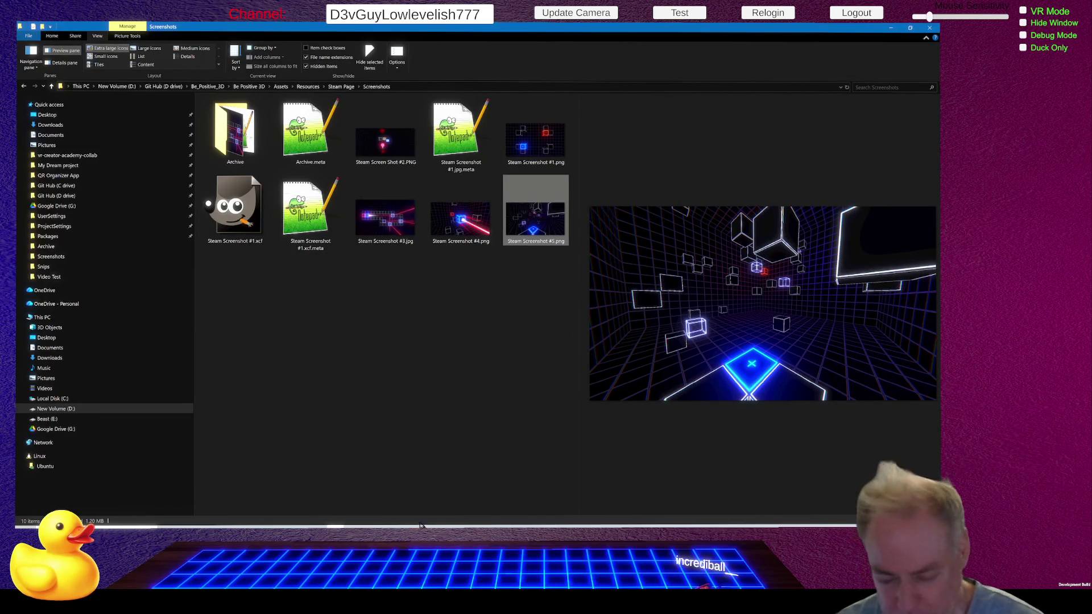
{"action": "mouse_move", "coordinate": [419, 526]}
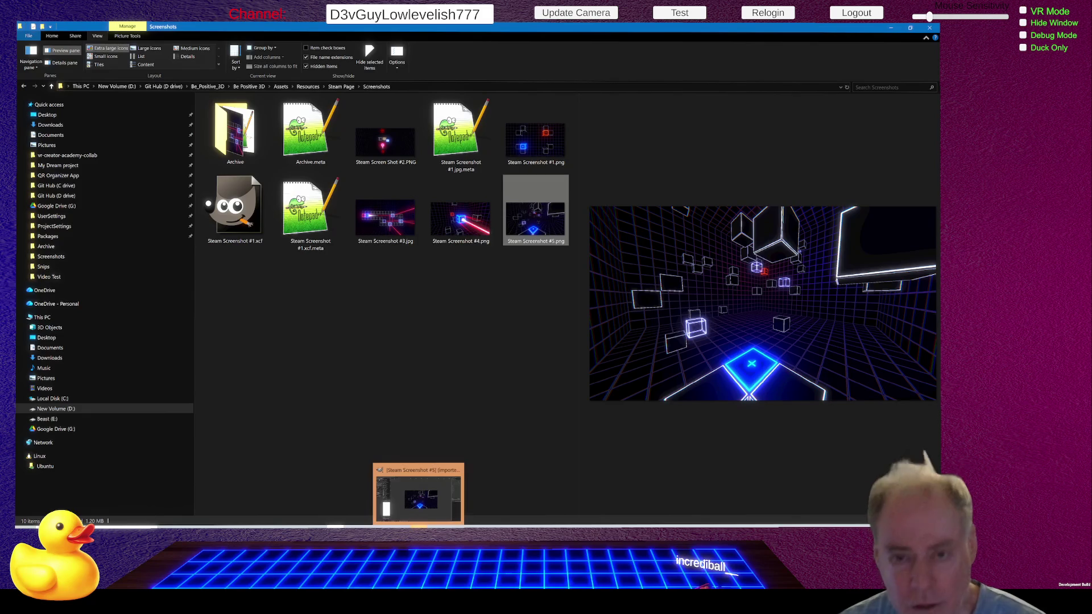
Step: Bring GIMP forward and cycle through the image tabs to the four-glowing-cubes Steam Screenshot #1
{"action": "left_click", "coordinate": [412, 492]}
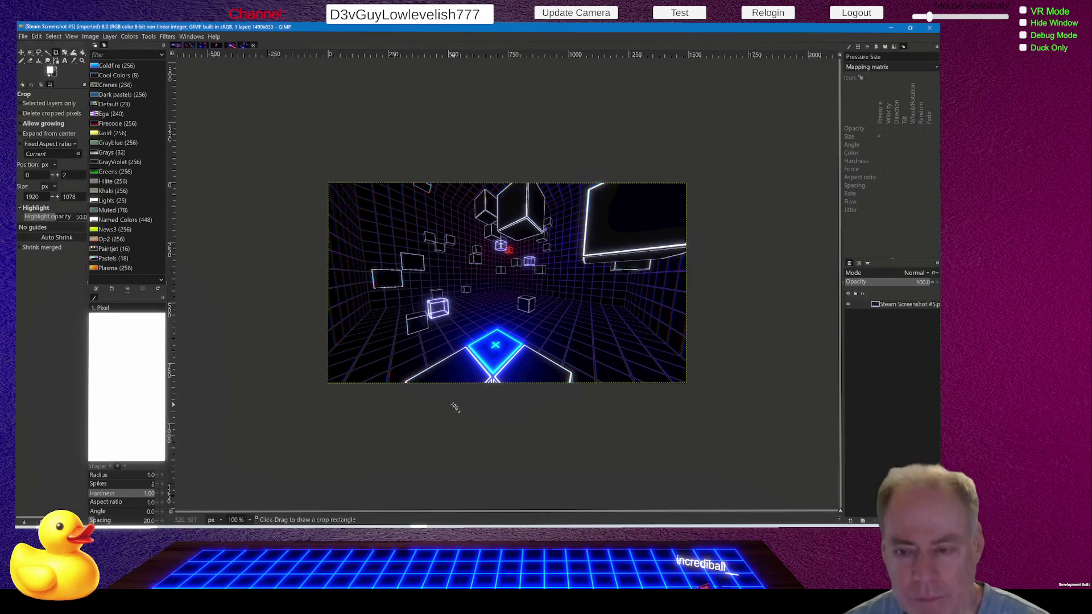
{"action": "scroll", "coordinate": [532, 250], "scroll_direction": "up", "scroll_amount": 3}
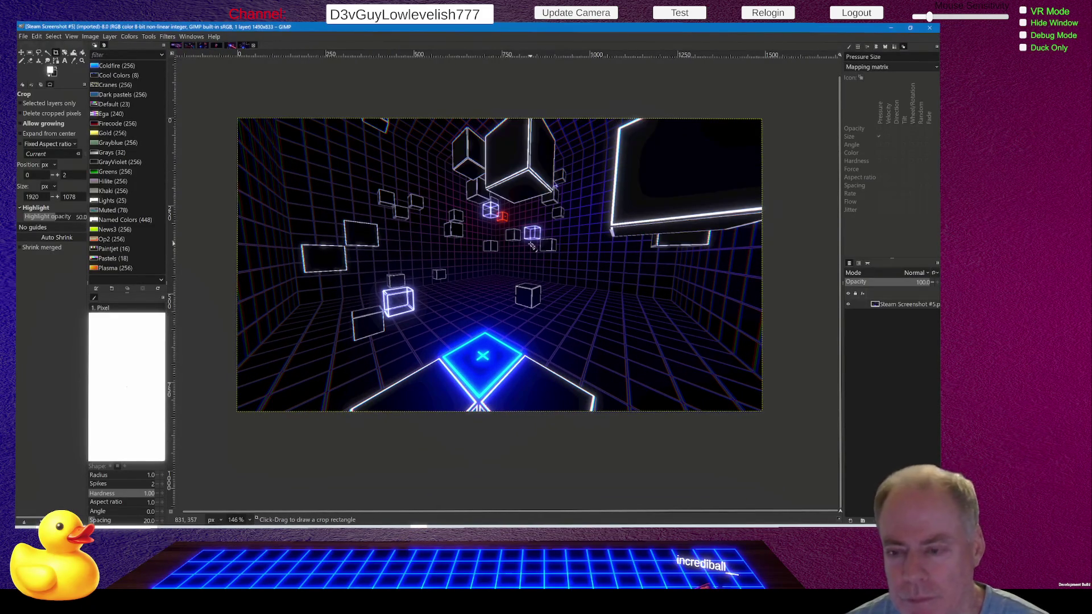
{"action": "left_click", "coordinate": [177, 46]}
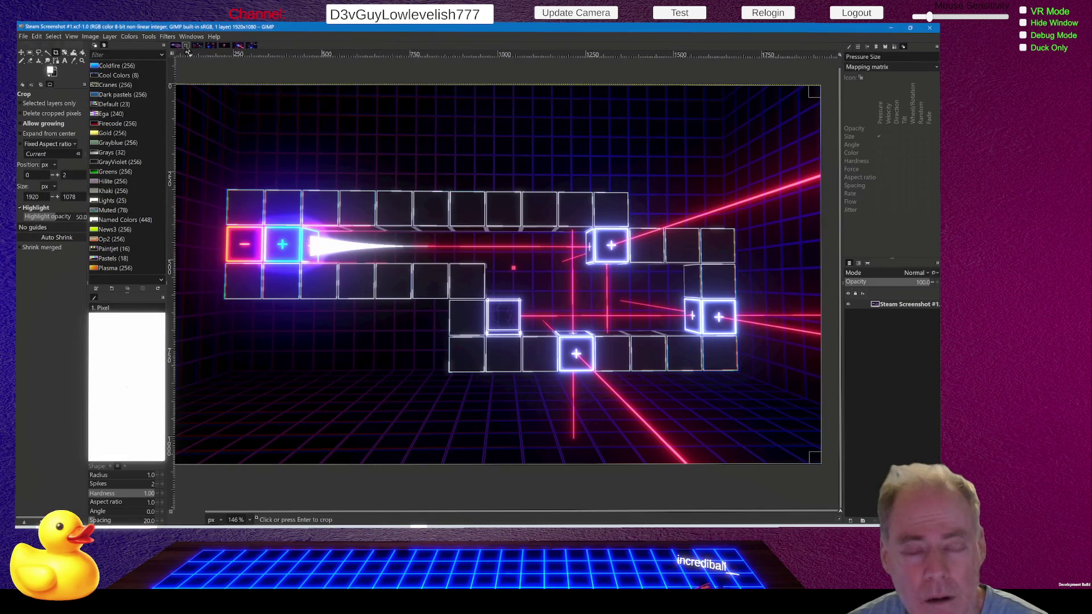
{"action": "left_click", "coordinate": [186, 48]}
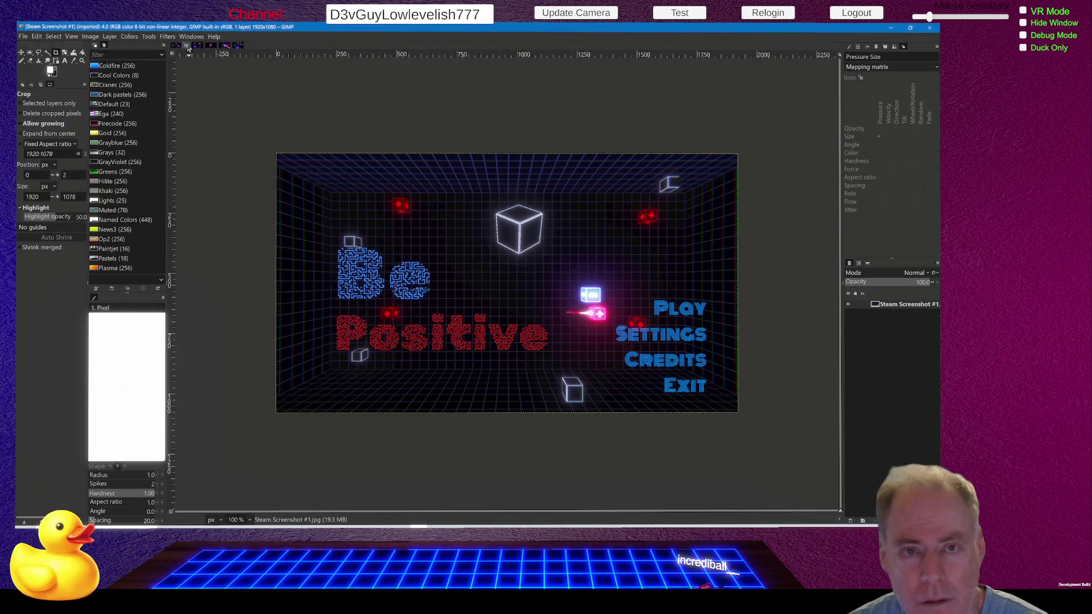
{"action": "left_click", "coordinate": [197, 46]}
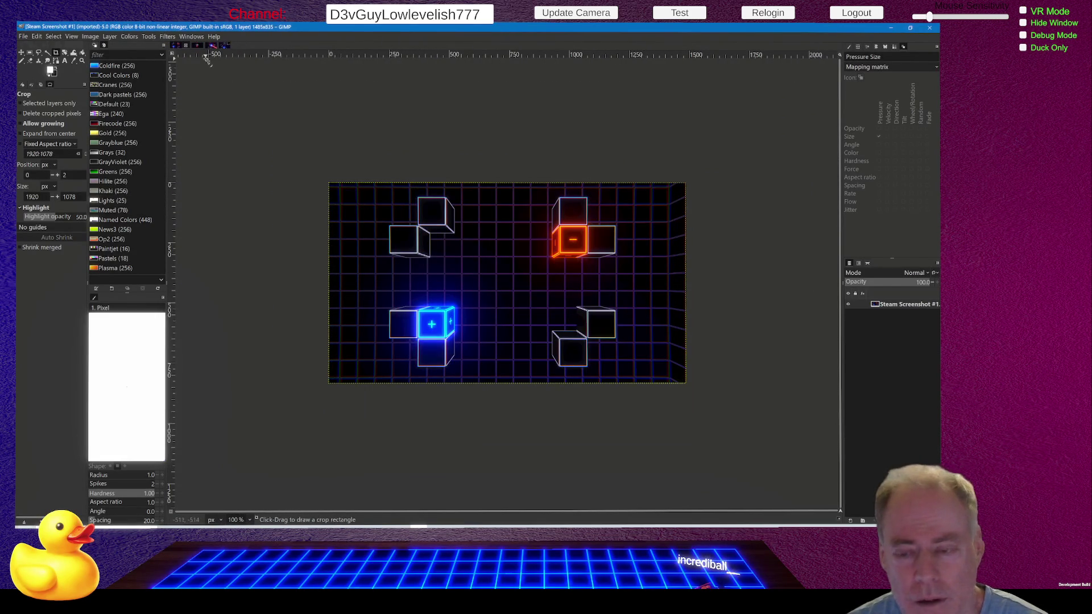
{"action": "scroll", "coordinate": [546, 290], "scroll_direction": "up", "scroll_amount": 3}
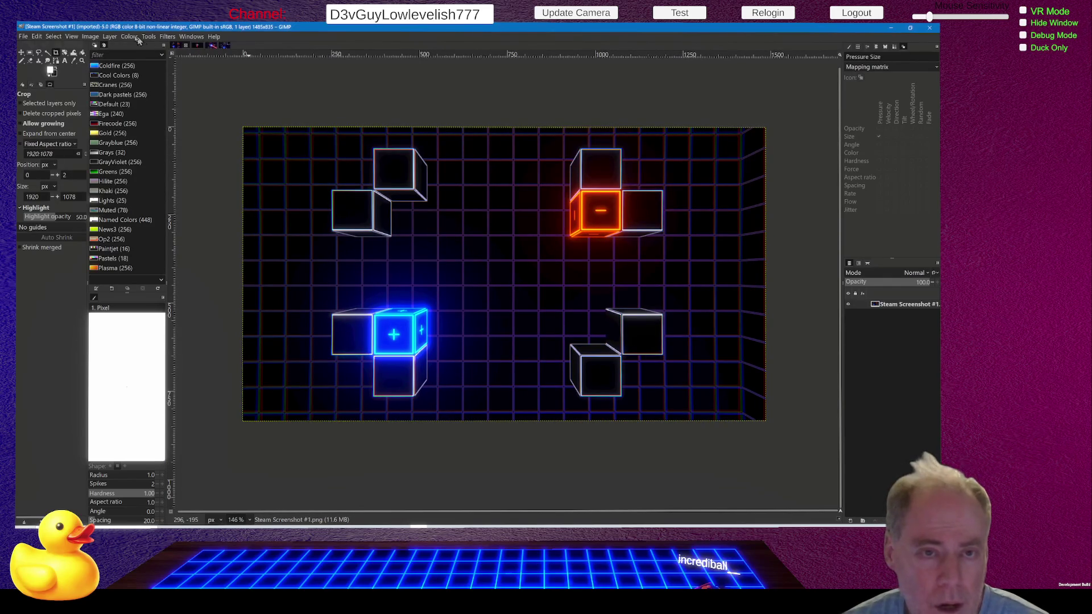
Step: Open Scale Image for Steam Screenshot #1 to enlarge it to 1920×1080
{"action": "left_click", "coordinate": [91, 37]}
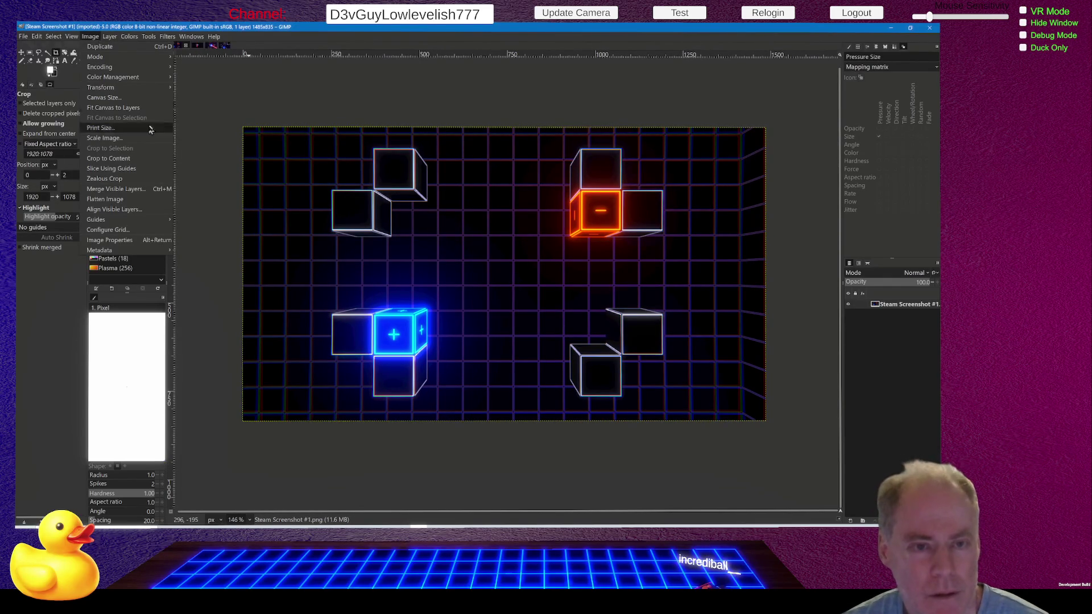
{"action": "left_click", "coordinate": [122, 143]}
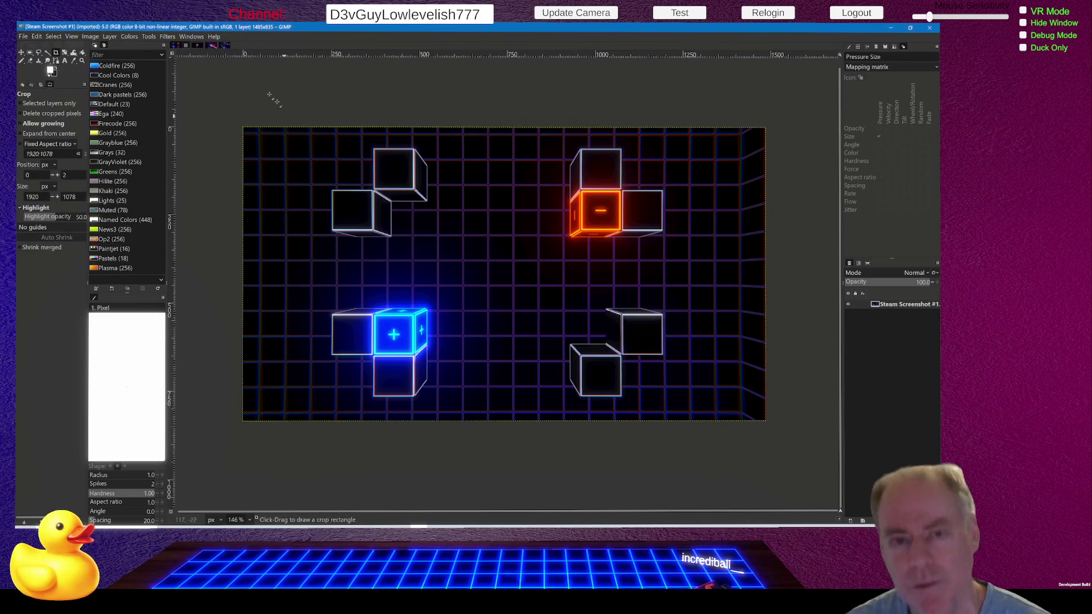
{"action": "left_click", "coordinate": [90, 37]}
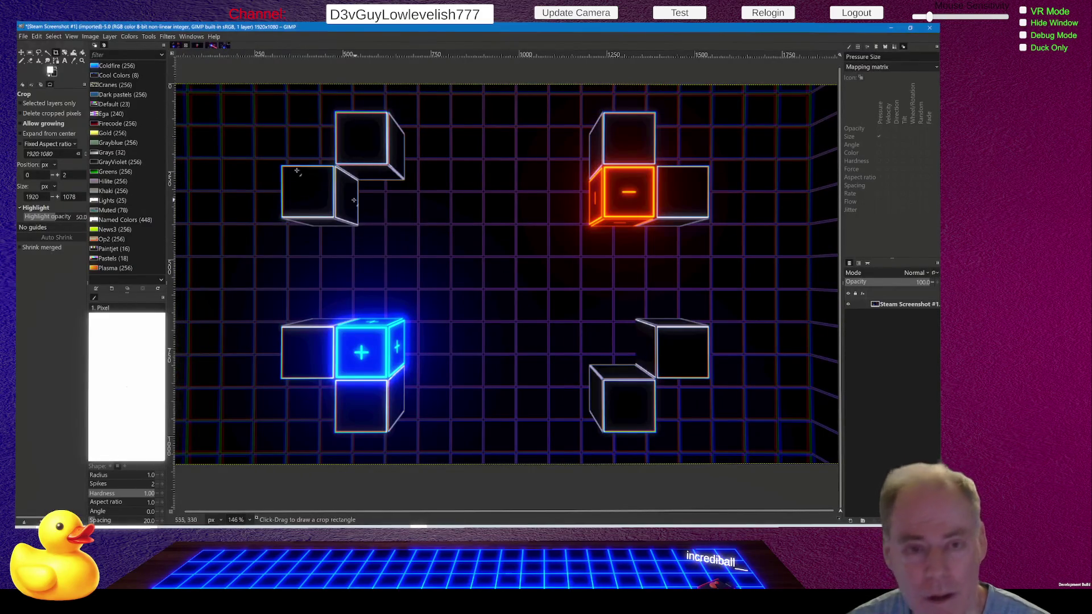
Step: Overwrite Steam Screenshot #1.png, then switch to Steam Screen Shot #2 and bring up its menus
{"action": "left_click", "coordinate": [23, 37]}
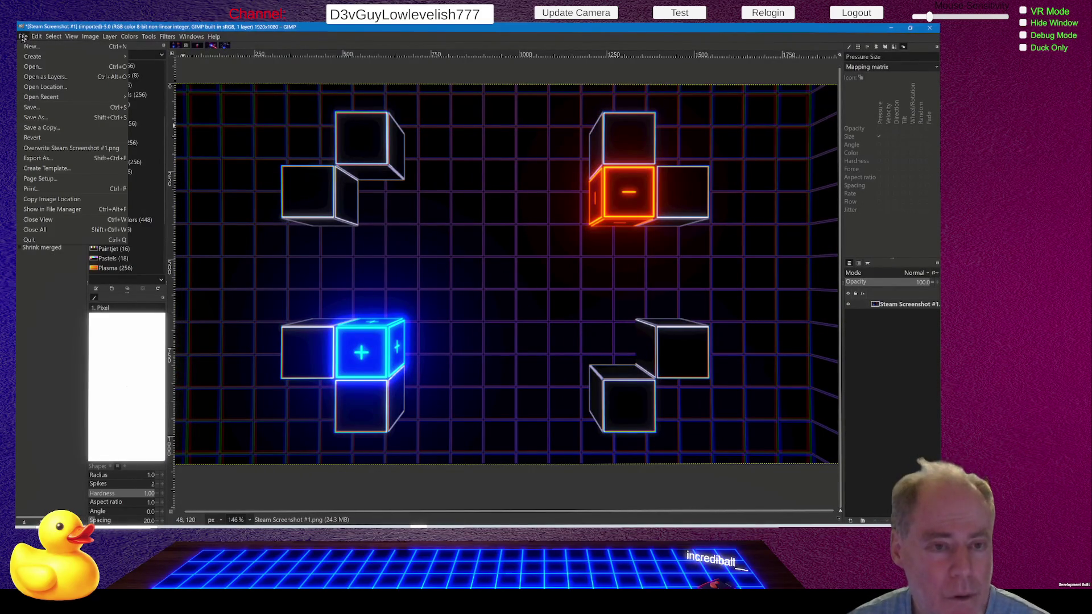
{"action": "left_click", "coordinate": [80, 148]}
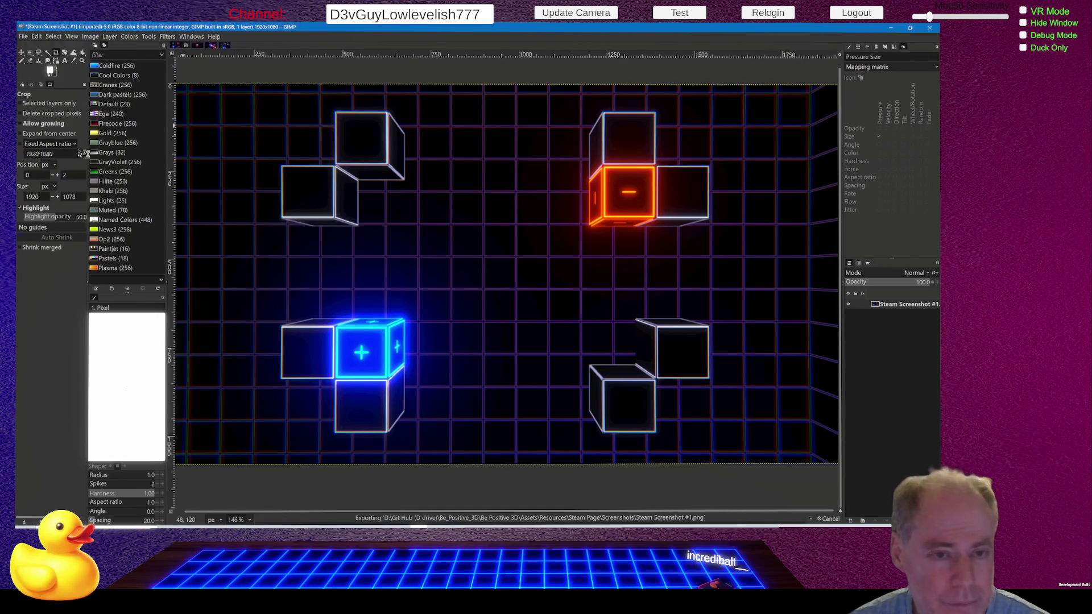
{"action": "left_click", "coordinate": [200, 46]}
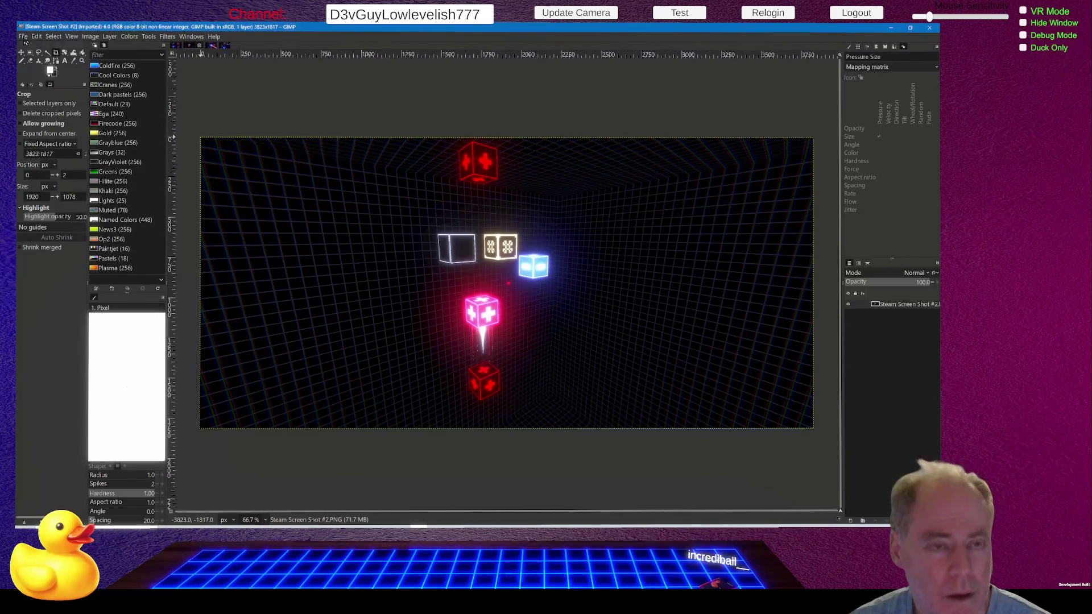
{"action": "left_click", "coordinate": [23, 37]}
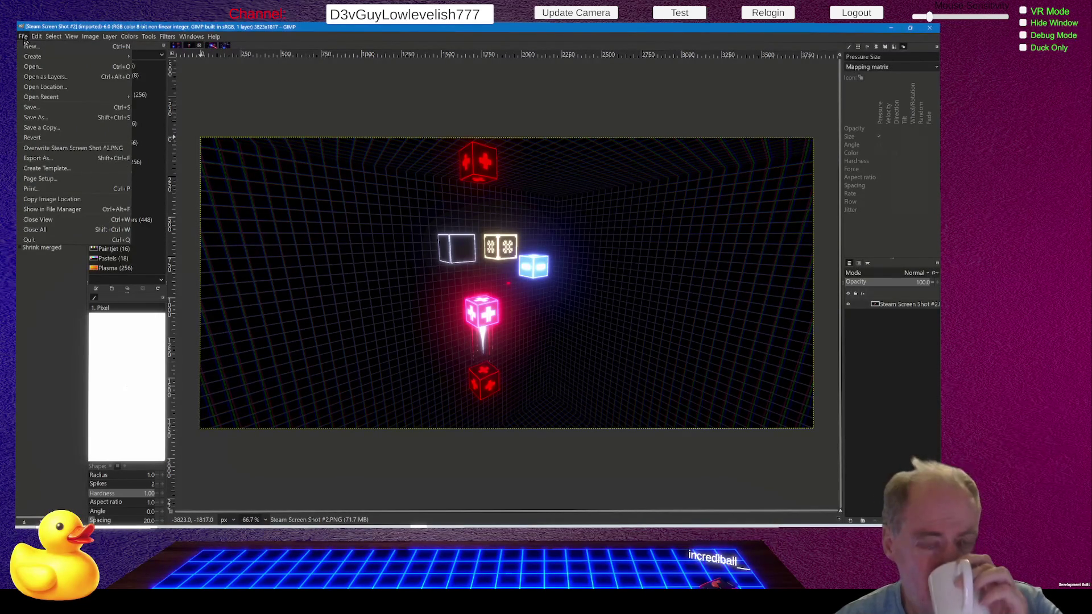
{"action": "mouse_move", "coordinate": [90, 36]}
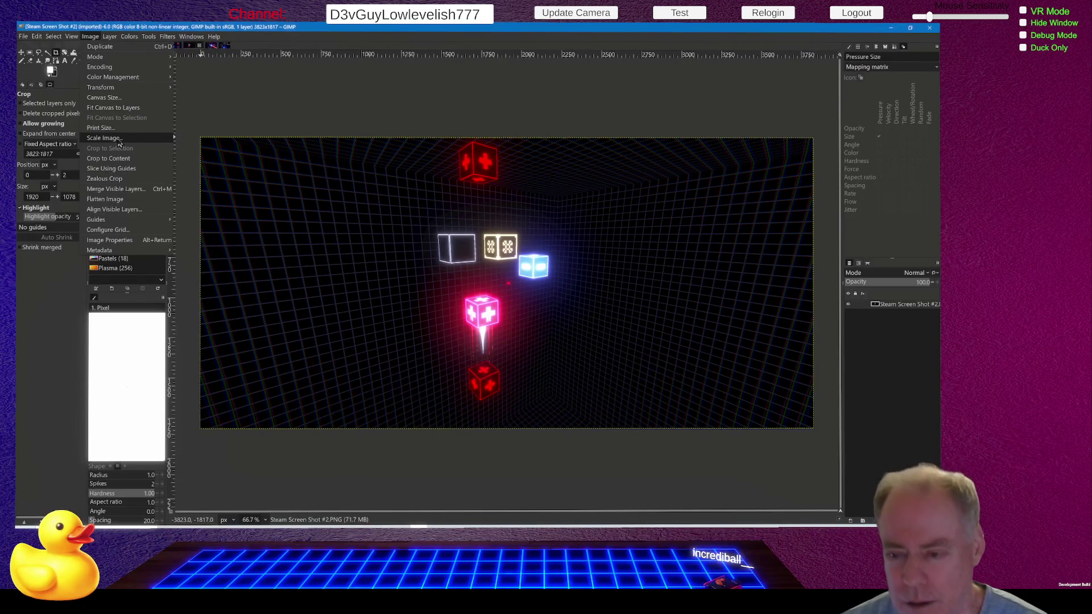
Step: Scale Steam Screen Shot #2 down to 2272×1080
{"action": "left_click", "coordinate": [118, 141]}
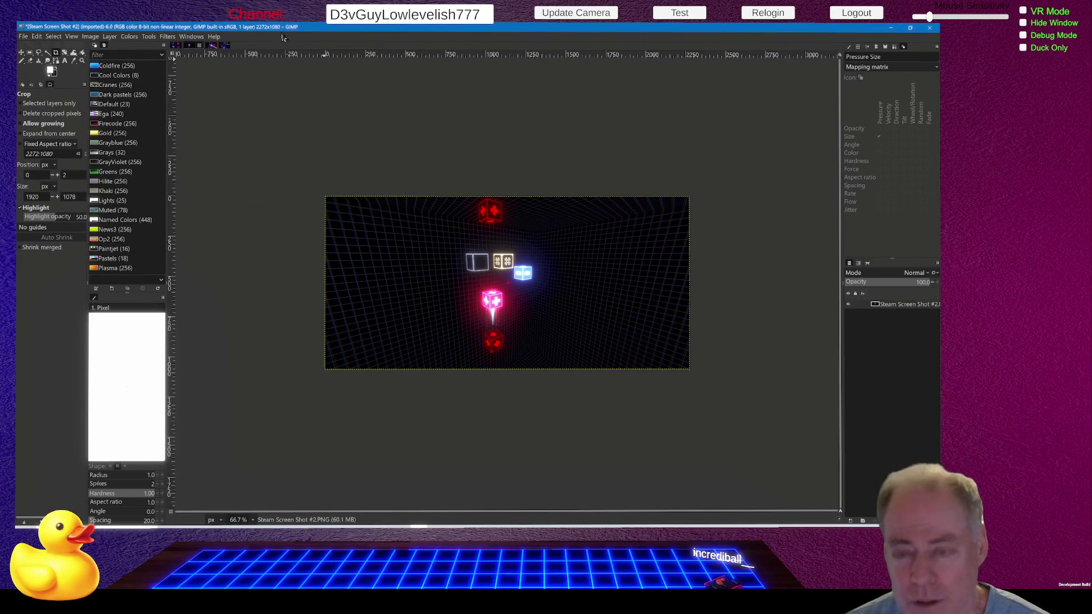
{"action": "left_click", "coordinate": [92, 36]}
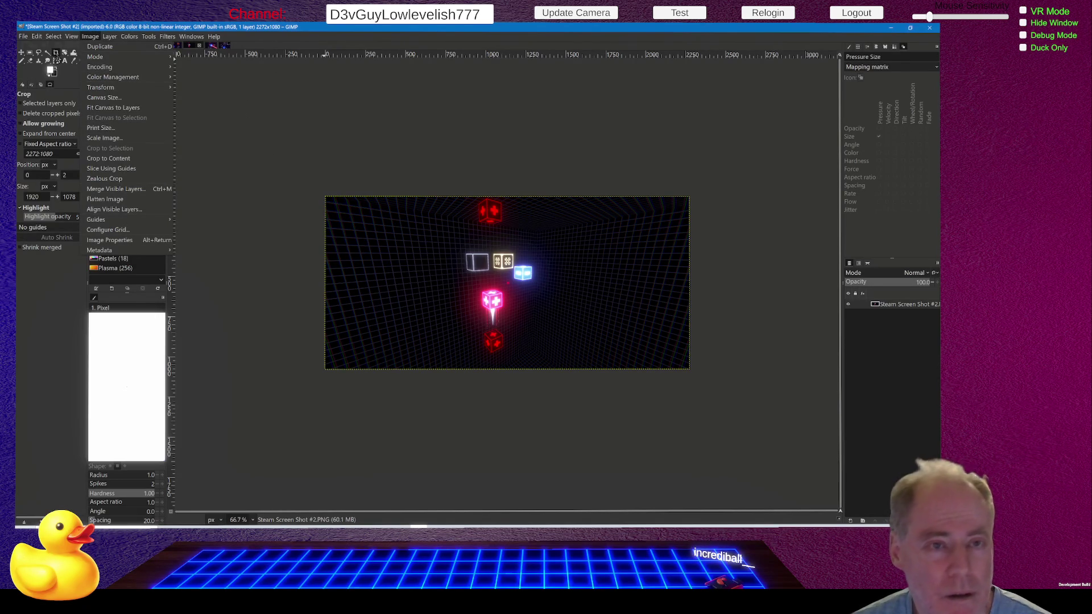
{"action": "left_click", "coordinate": [56, 56]}
Step: Crop to a 1920×1080 frame around the glowing dice and fit the layer to image size
{"action": "mouse_move", "coordinate": [379, 197]}
{"action": "left_mouse_down"}
{"action": "mouse_move", "coordinate": [641, 391]}
{"action": "mouse_move", "coordinate": [669, 393]}
{"action": "left_mouse_up"}
{"action": "left_click_drag", "start_coordinate": [616, 313], "coordinate": [592, 312]}
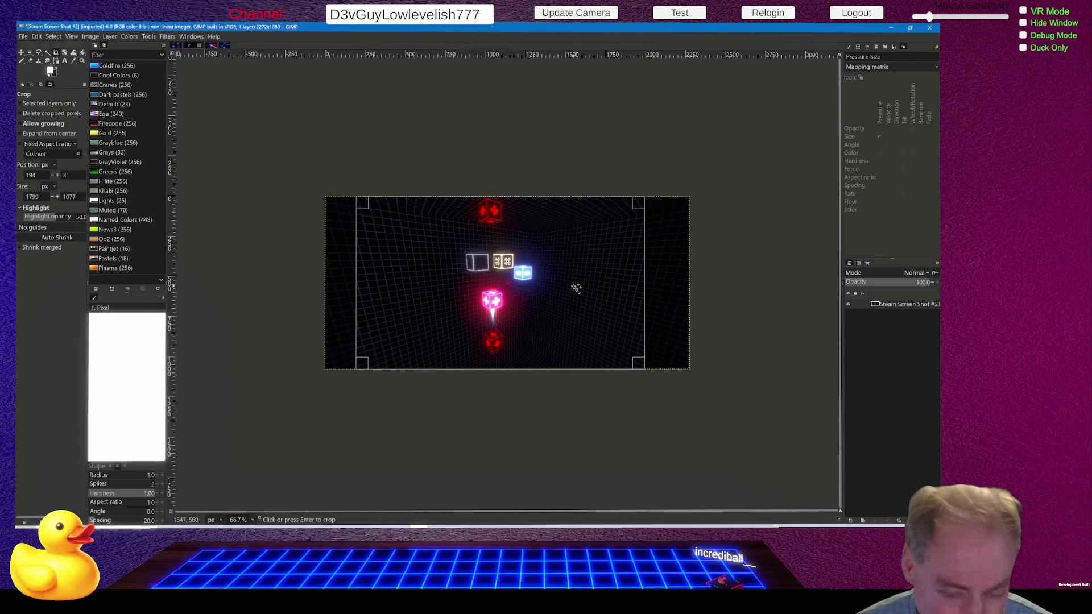
{"action": "left_click_drag", "start_coordinate": [366, 205], "coordinate": [343, 204]}
{"action": "left_click_drag", "start_coordinate": [345, 203], "coordinate": [347, 204]}
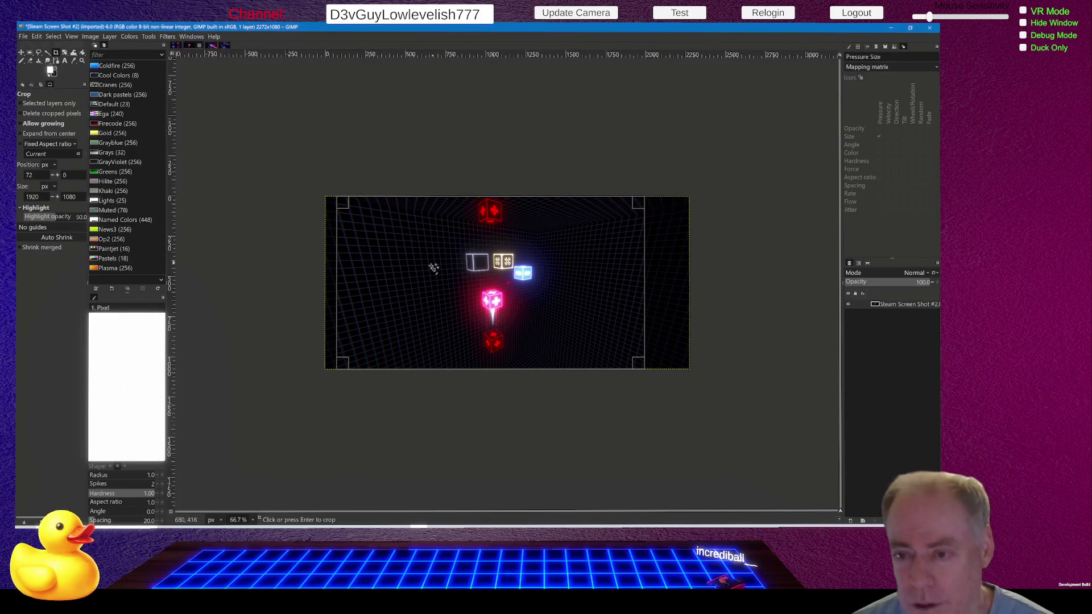
{"action": "left_click_drag", "start_coordinate": [414, 265], "coordinate": [424, 265]}
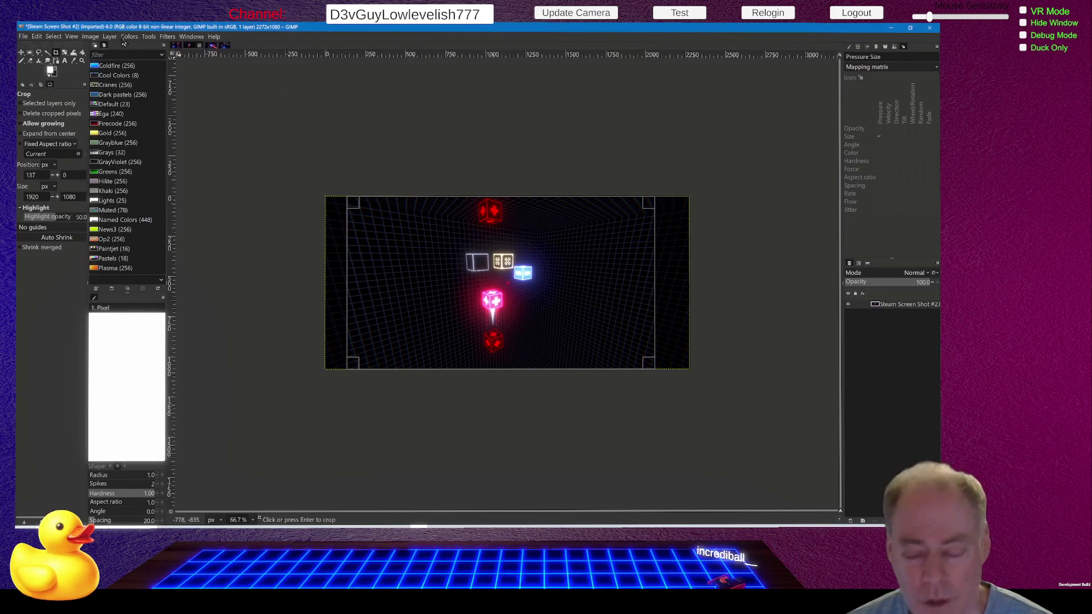
{"action": "key", "text": "Return"}
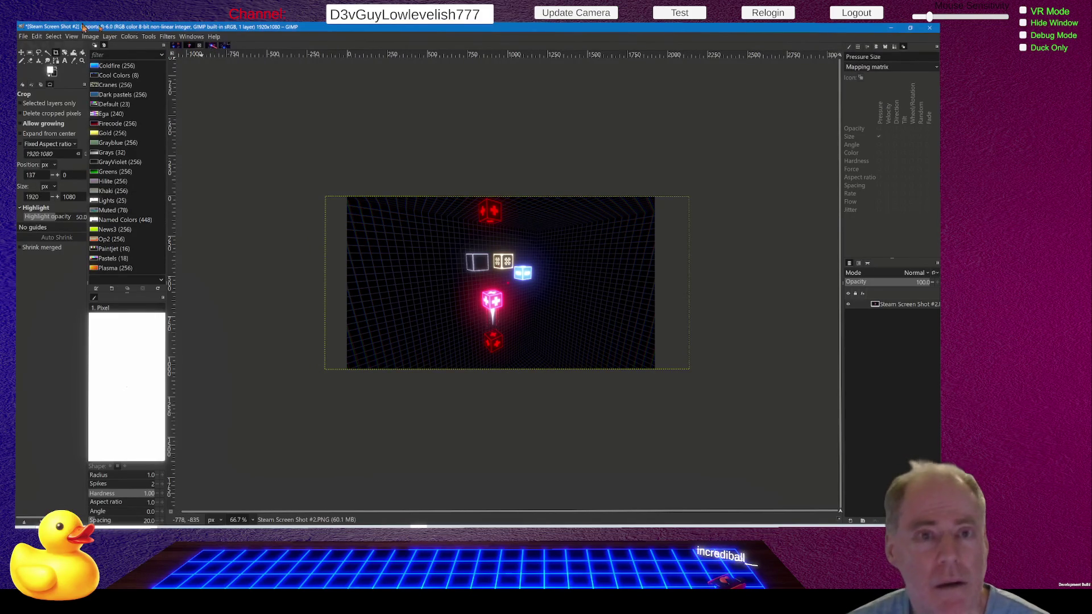
{"action": "left_click", "coordinate": [114, 37]}
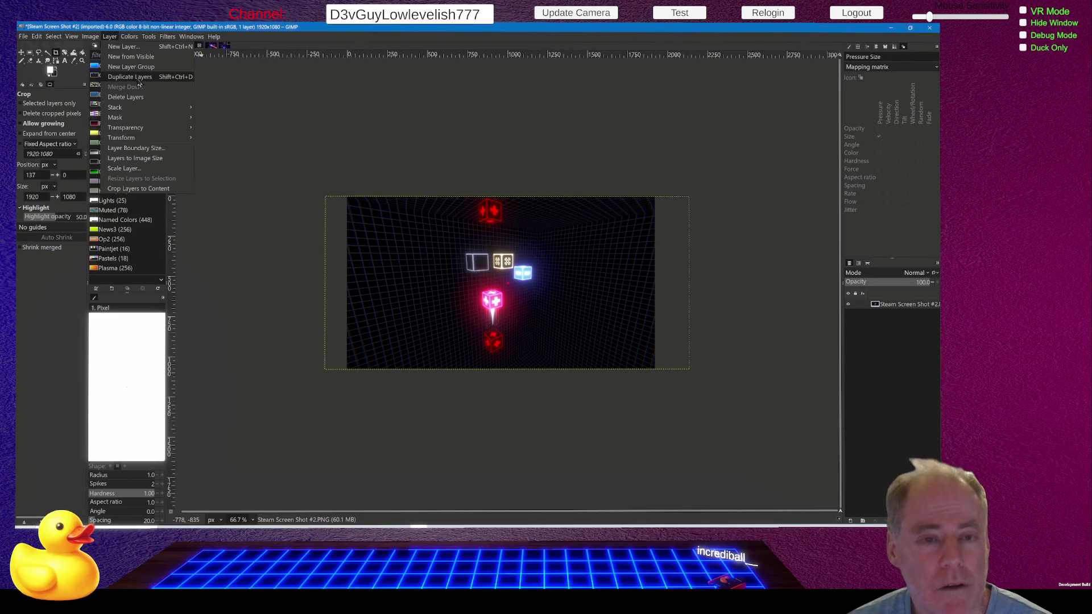
{"action": "left_click", "coordinate": [144, 162]}
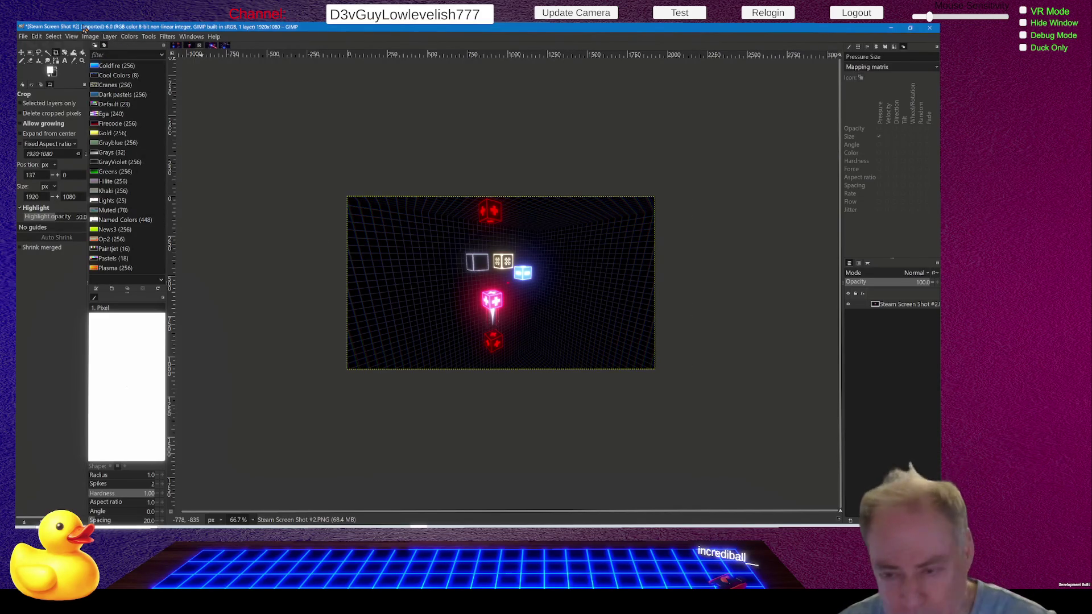
Step: Undo the crop and layer resize, then recrop to 1920×1080 with the frame slightly repositioned
{"action": "key", "text": "ctrl+z"}
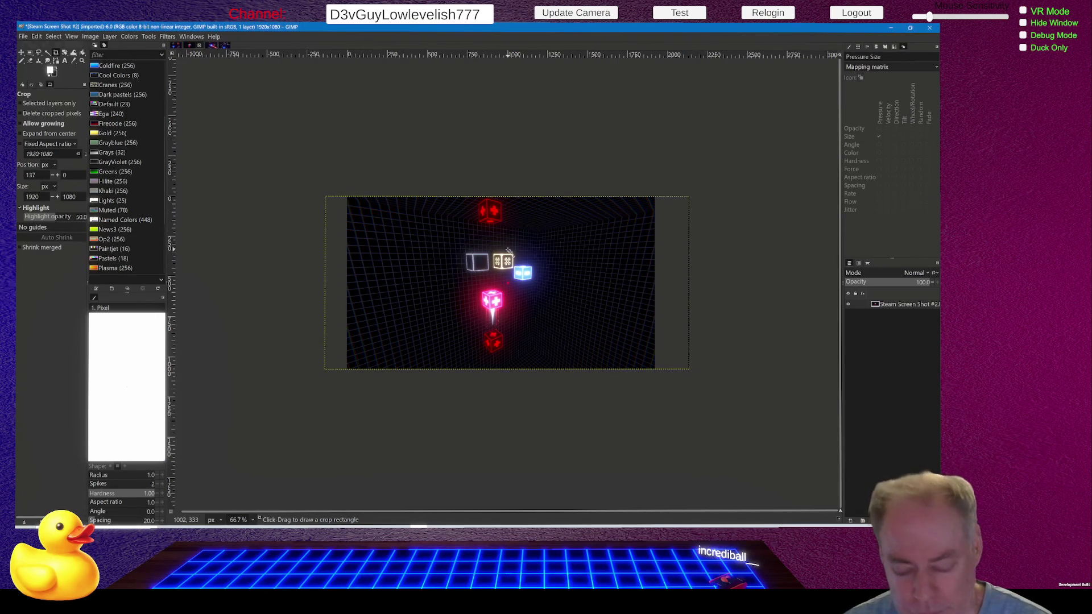
{"action": "key", "text": "ctrl+z"}
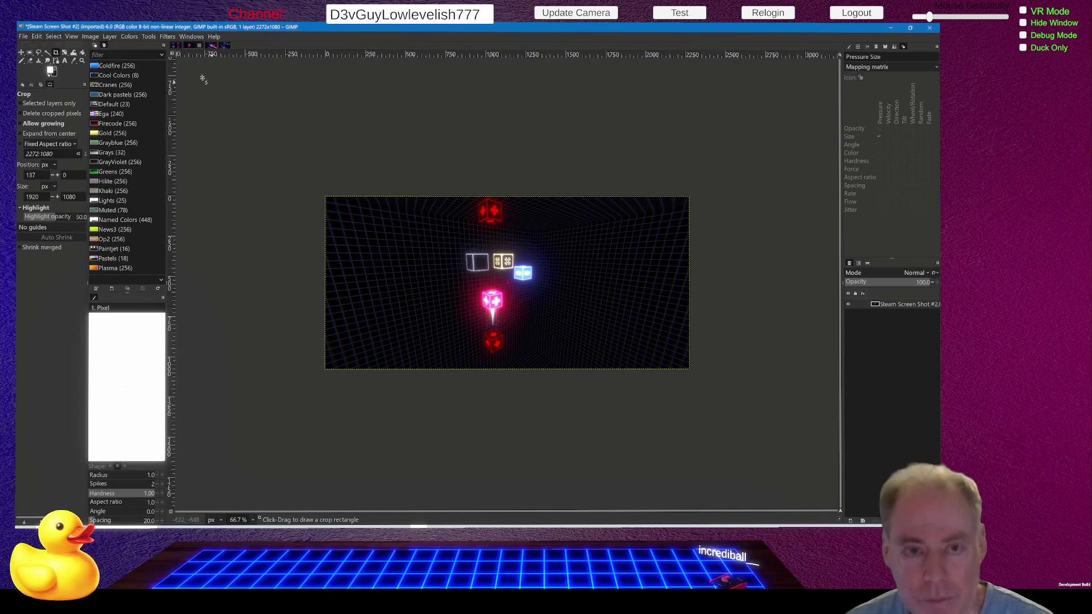
{"action": "mouse_move", "coordinate": [354, 197]}
{"action": "left_mouse_down"}
{"action": "mouse_move", "coordinate": [628, 378]}
{"action": "mouse_move", "coordinate": [663, 380]}
{"action": "left_mouse_up"}
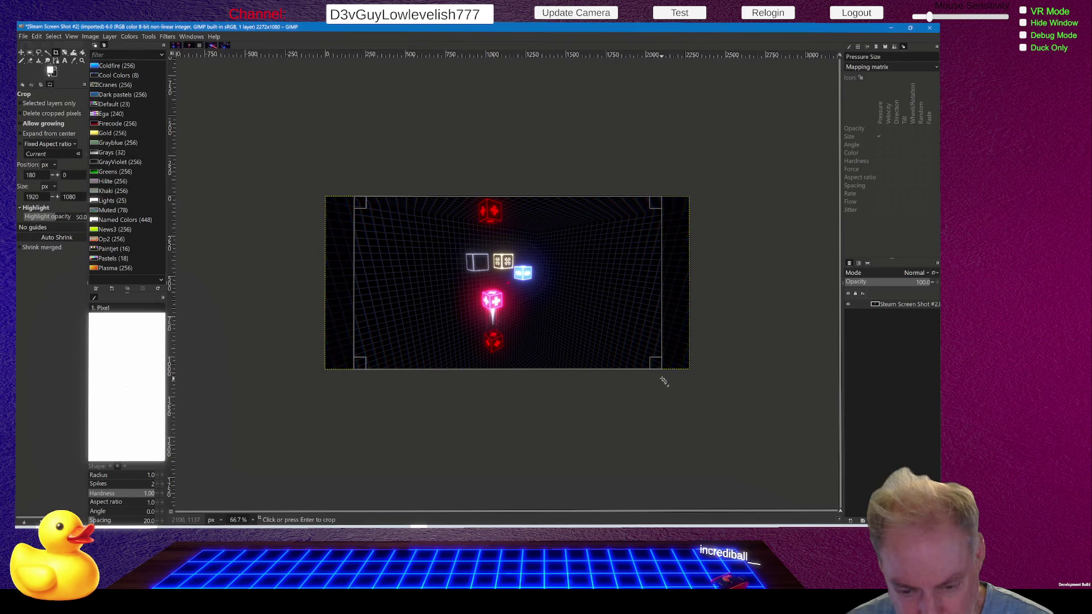
{"action": "left_click_drag", "start_coordinate": [613, 293], "coordinate": [597, 300]}
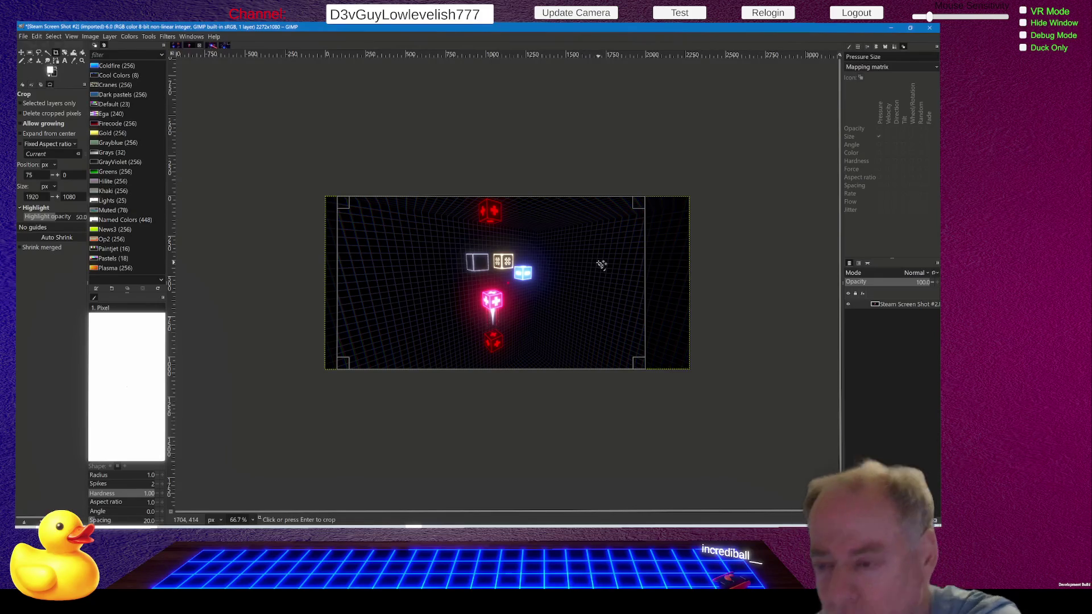
{"action": "left_click_drag", "start_coordinate": [602, 264], "coordinate": [601, 266]}
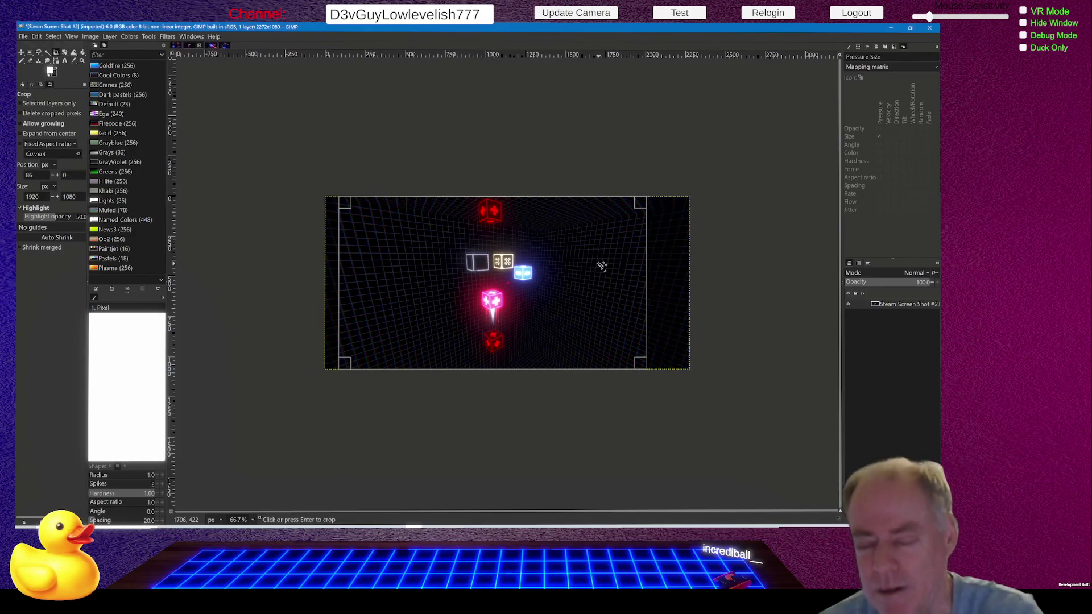
{"action": "key", "text": "Return"}
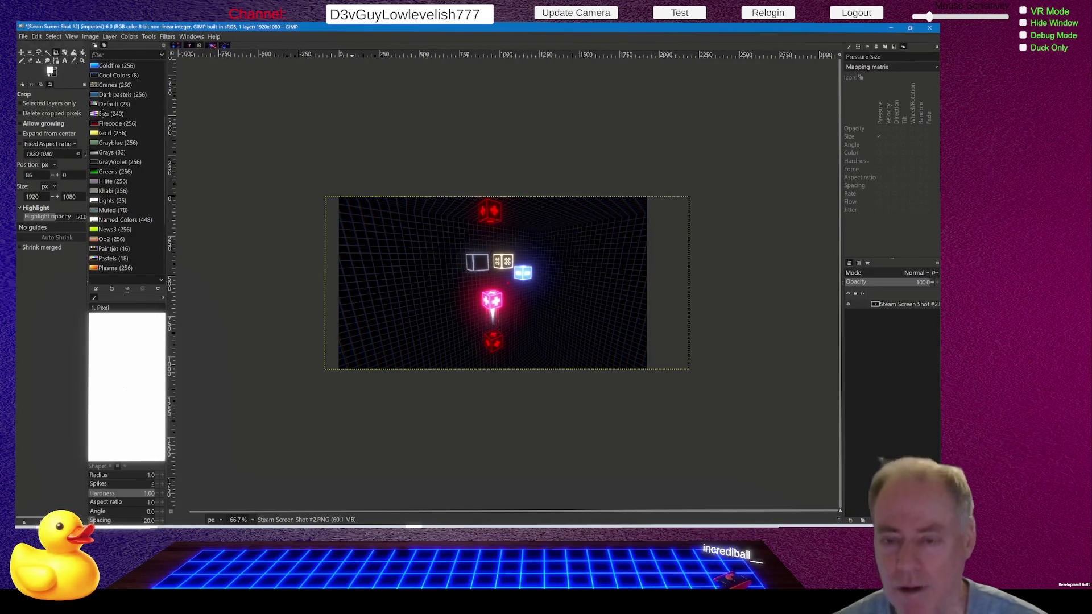
Step: Fit the layer to the cropped 1920×1080 image size
{"action": "left_click", "coordinate": [95, 37]}
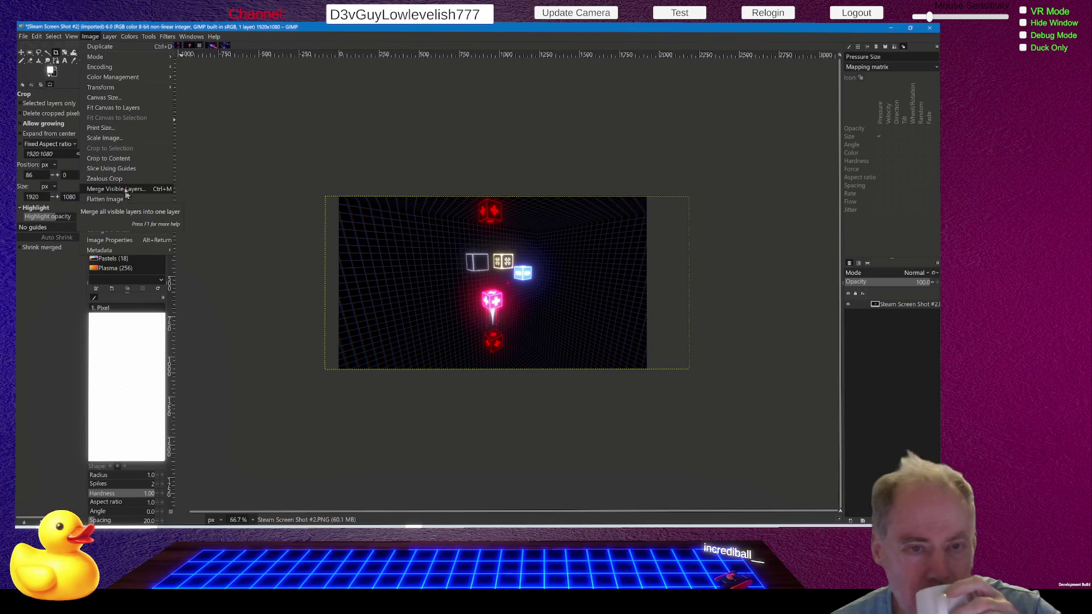
{"action": "mouse_move", "coordinate": [110, 36]}
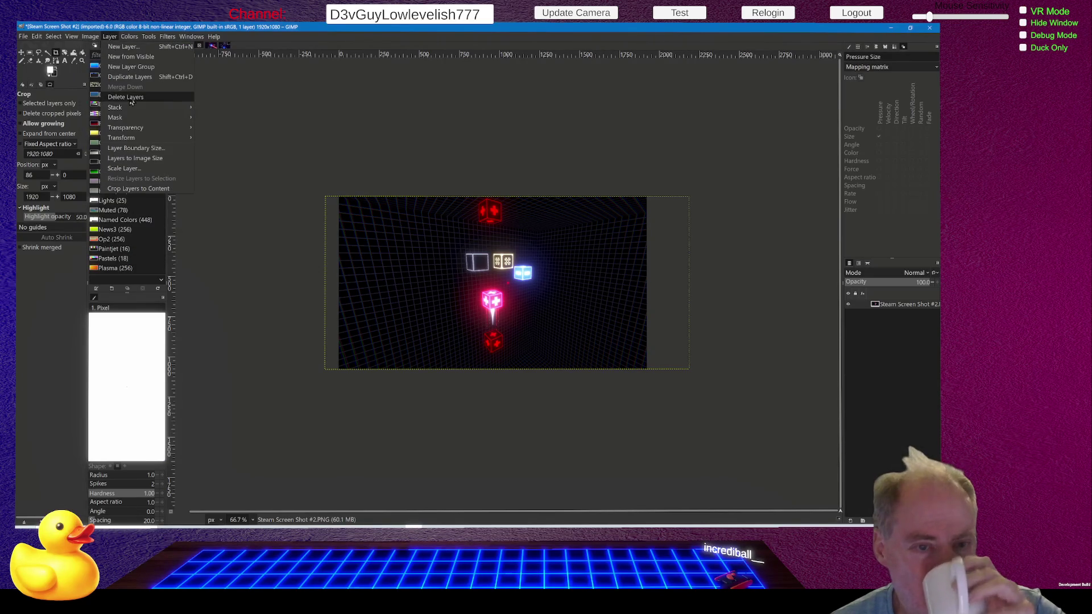
{"action": "left_click", "coordinate": [137, 160]}
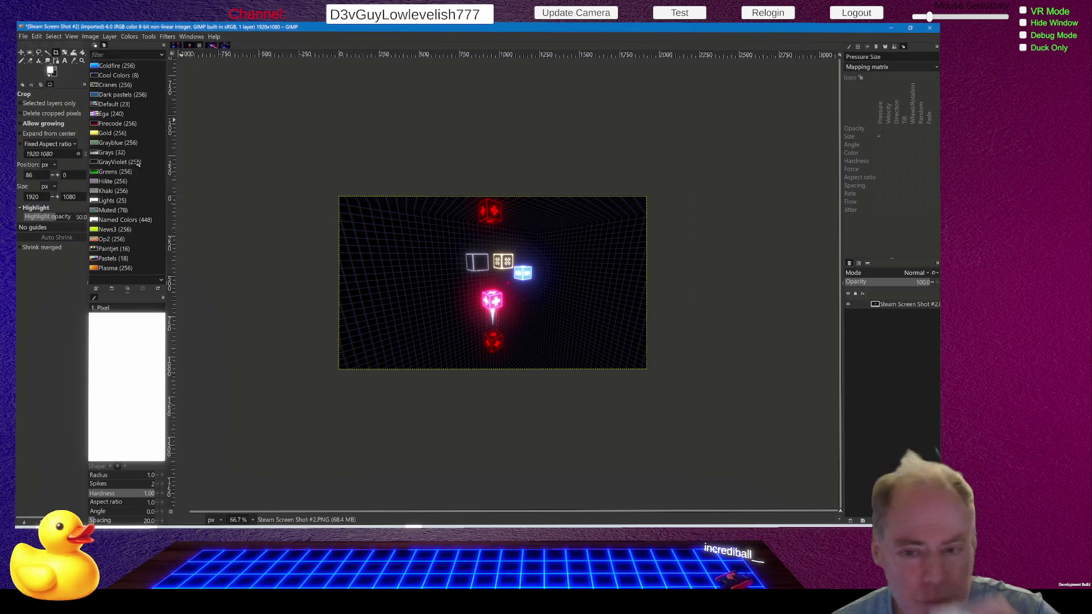
Step: Overwrite Steam Screen Shot #2.PNG and switch to Steam Screenshot #4
{"action": "left_click", "coordinate": [22, 37]}
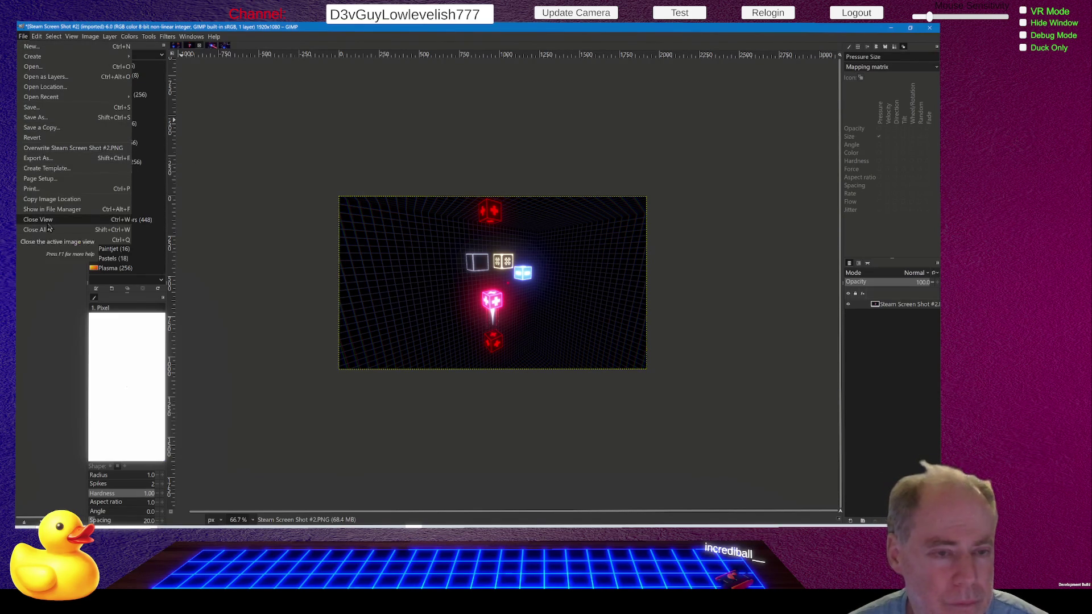
{"action": "left_click", "coordinate": [51, 151]}
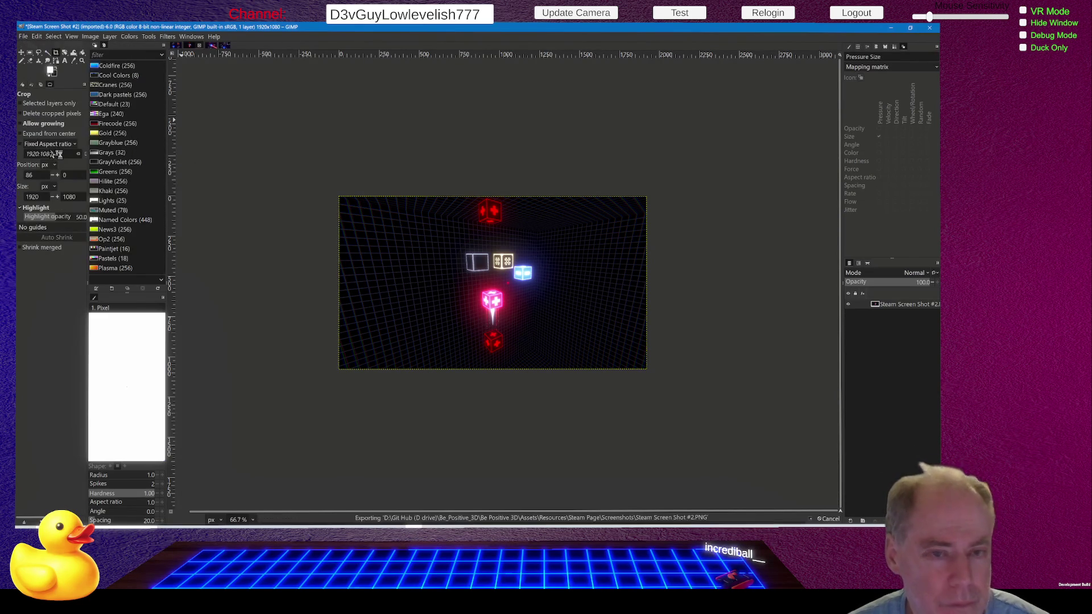
{"action": "left_click", "coordinate": [214, 46]}
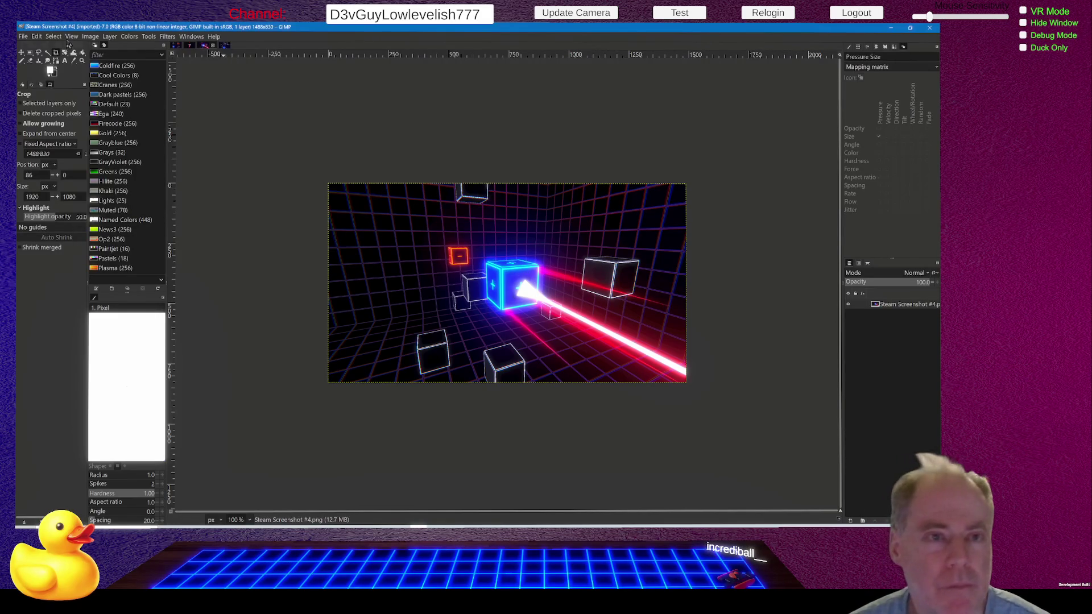
Step: Resize Steam Screenshot #4 and overwrite its original file
{"action": "left_click", "coordinate": [91, 37]}
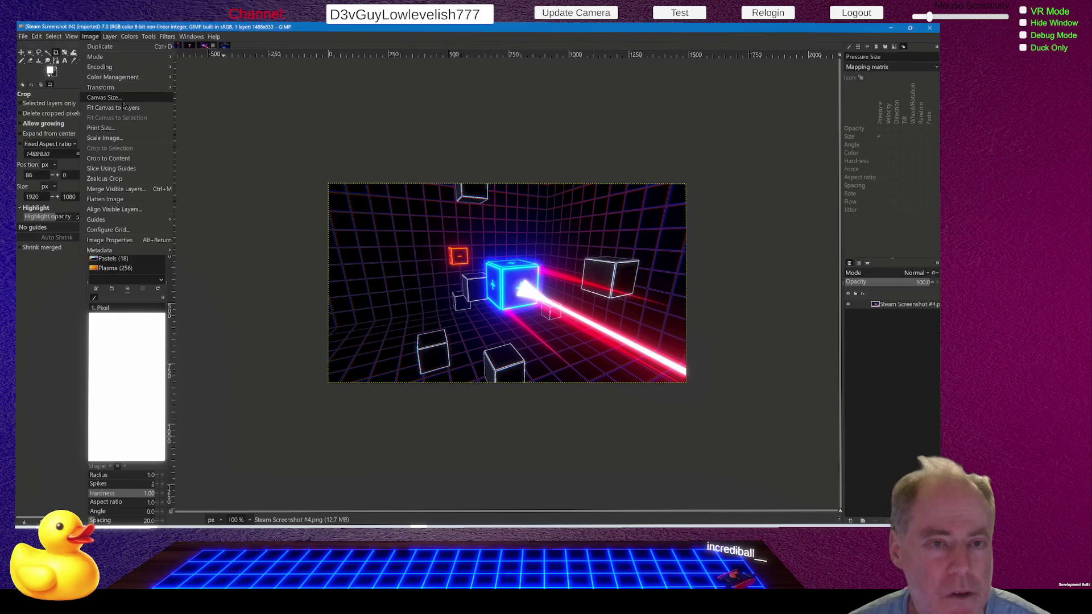
{"action": "left_click", "coordinate": [110, 142]}
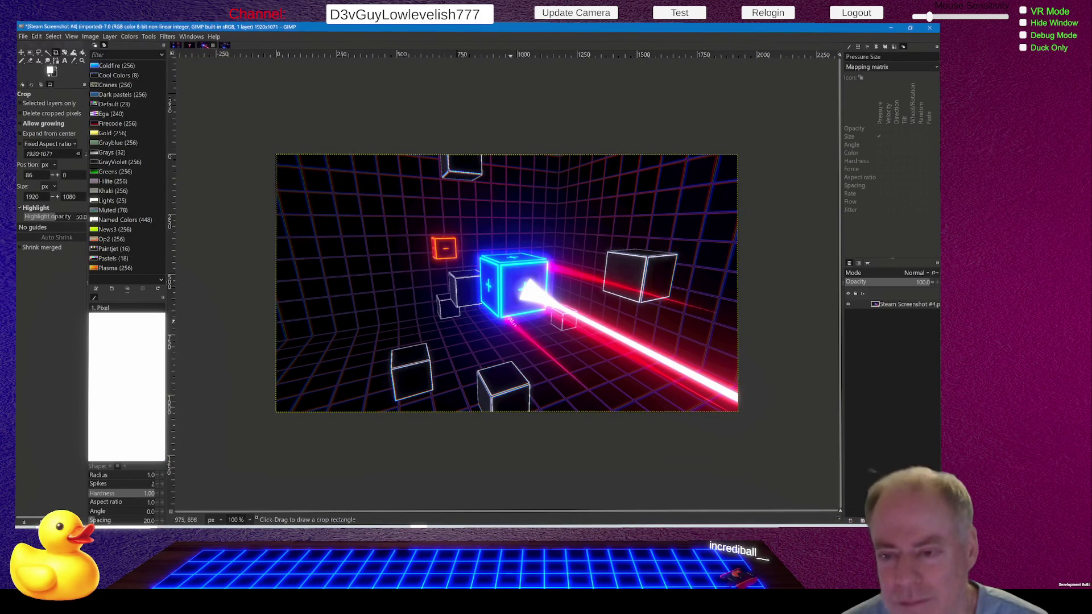
{"action": "scroll", "coordinate": [507, 296], "scroll_direction": "down", "scroll_amount": 2}
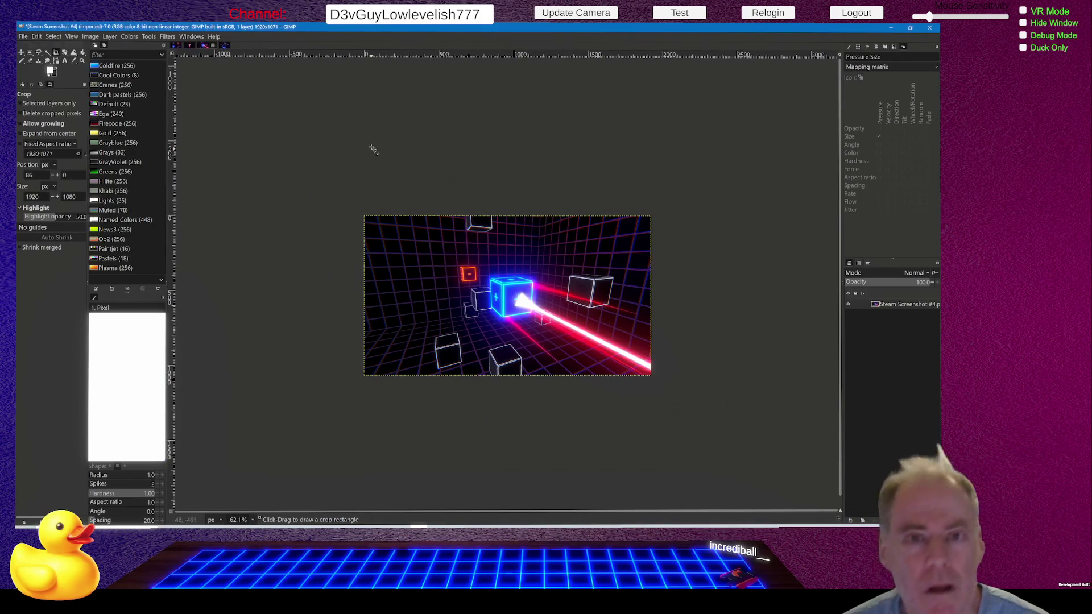
{"action": "left_click", "coordinate": [23, 36]}
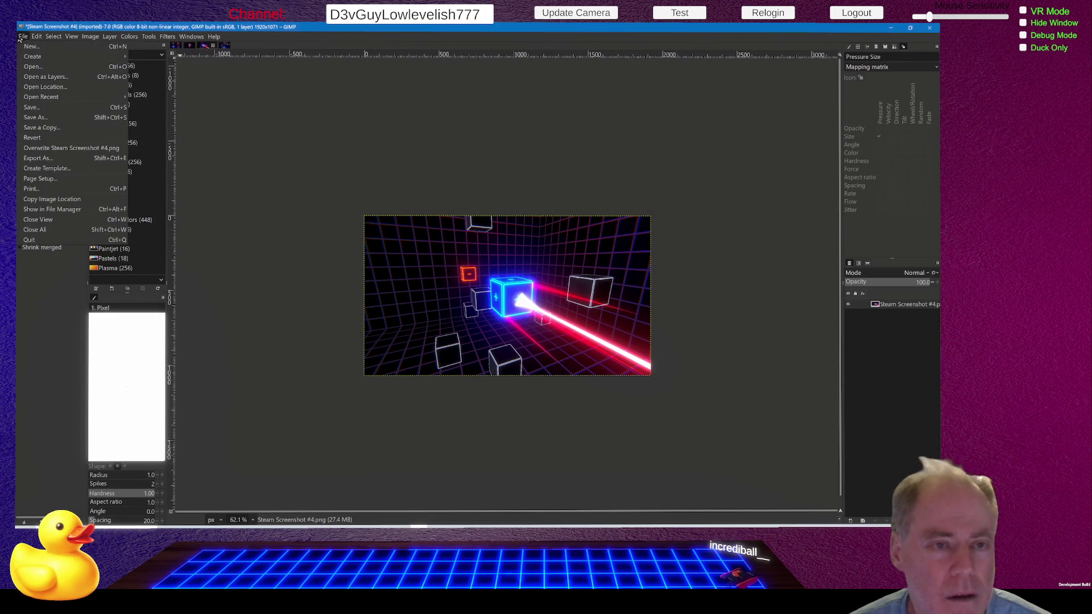
{"action": "left_click", "coordinate": [74, 149]}
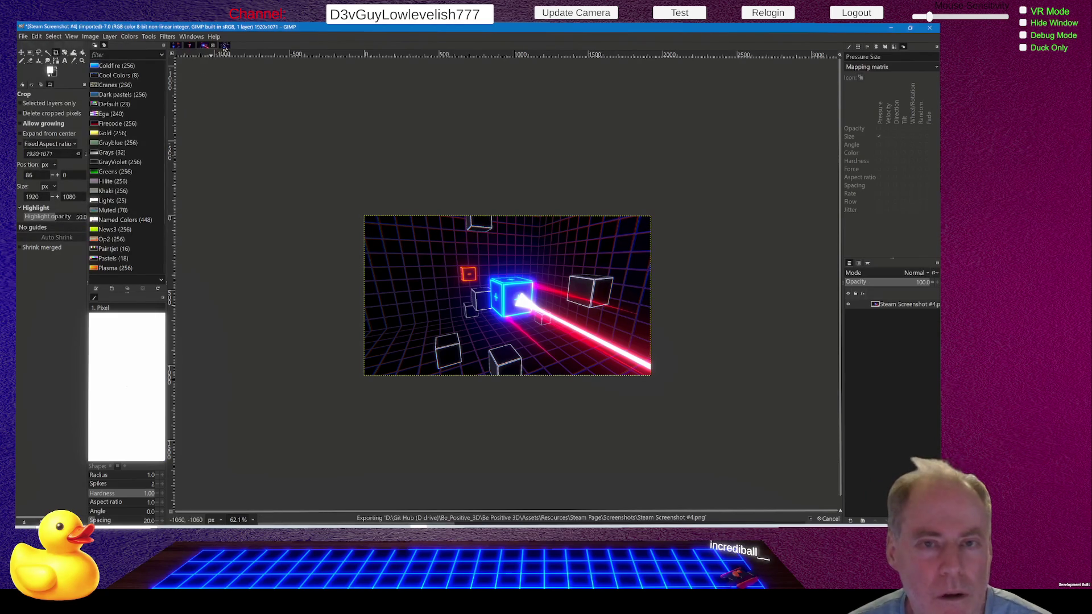
Step: Scale Steam Screenshot #5 to 1920×1073 and overwrite Steam Screenshot #5.png
{"action": "left_click", "coordinate": [226, 47]}
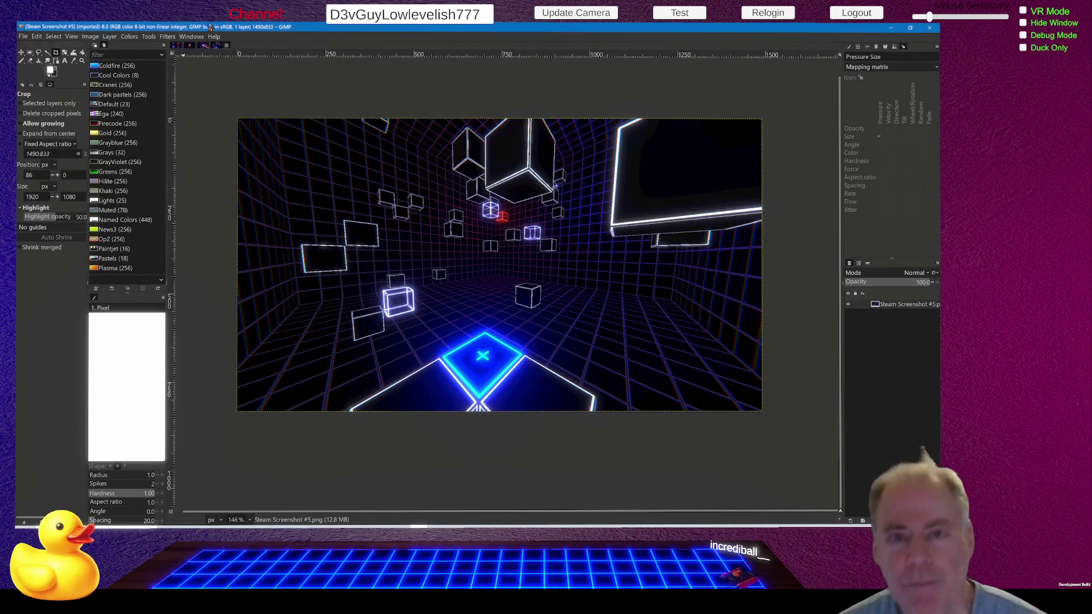
{"action": "left_click", "coordinate": [90, 38]}
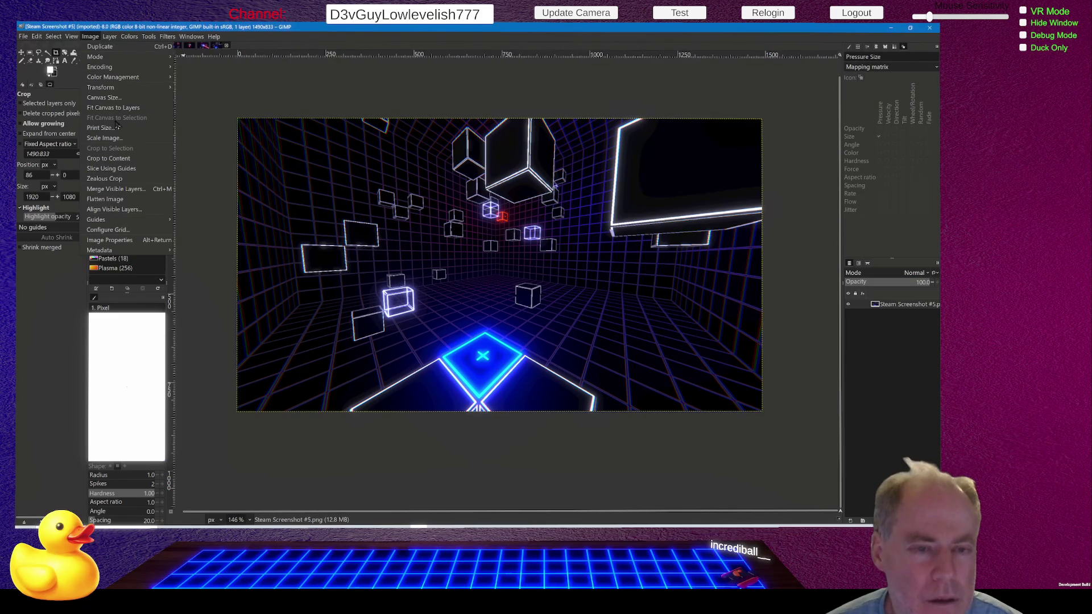
{"action": "left_click", "coordinate": [108, 142]}
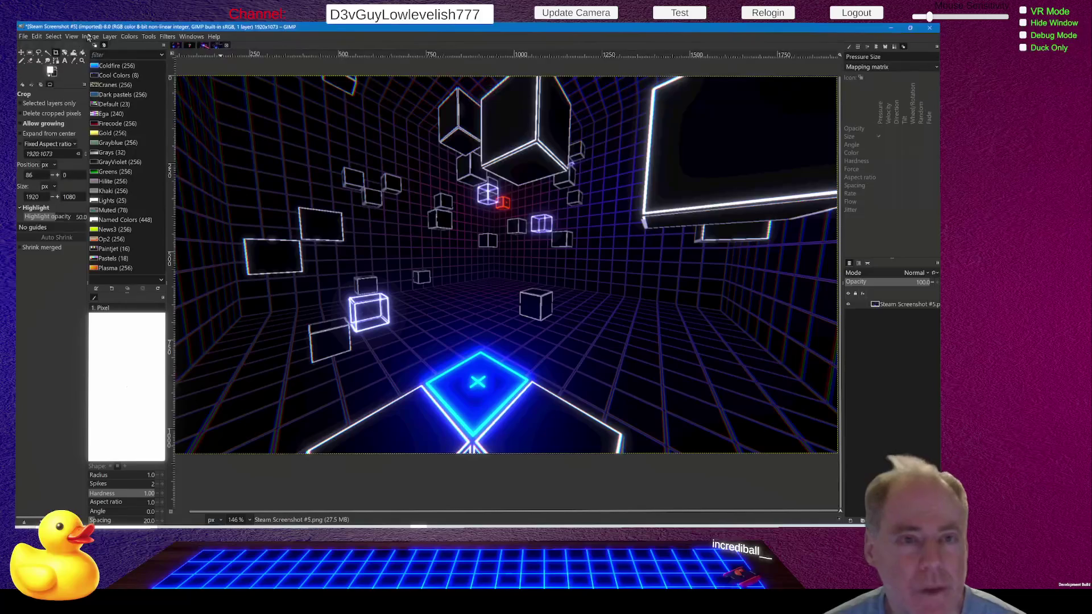
{"action": "left_click", "coordinate": [37, 36]}
{"action": "mouse_move", "coordinate": [24, 35]}
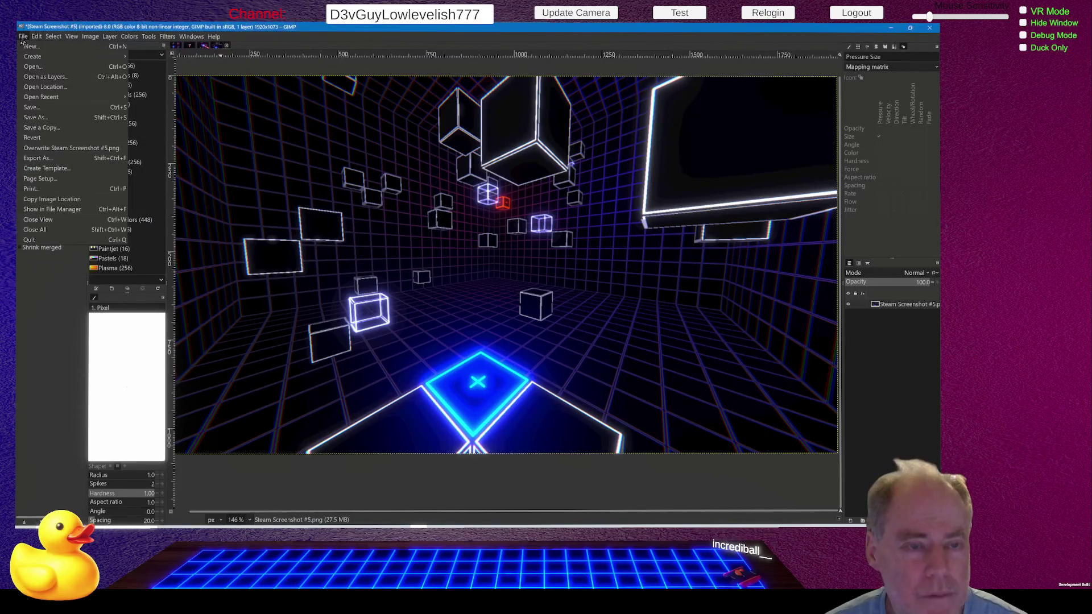
{"action": "left_click", "coordinate": [64, 149]}
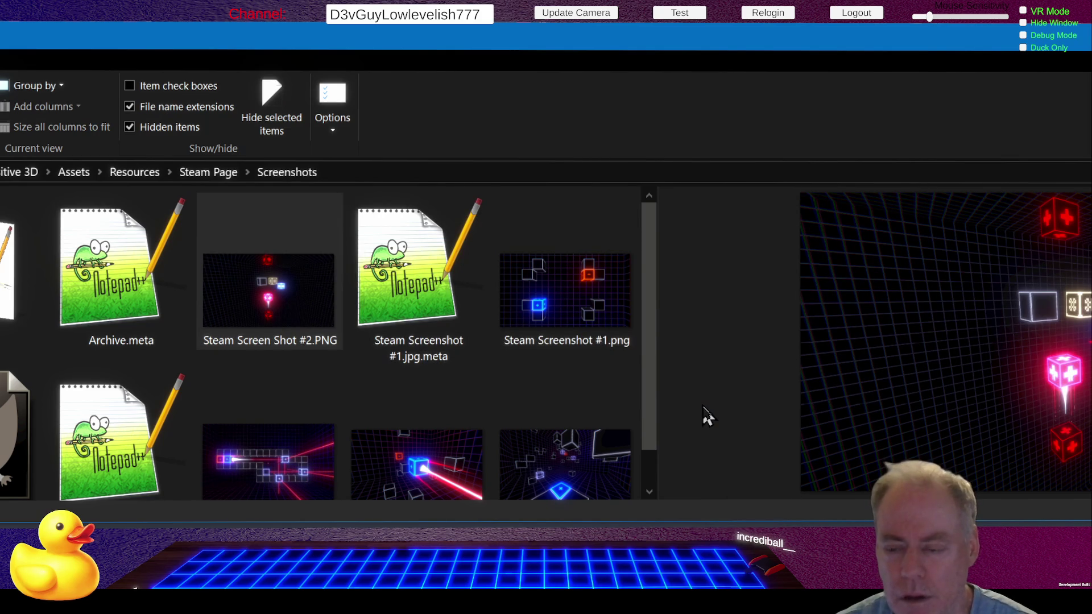
Step: Preview Steam Screenshot #3.jpg, #4.png, #5.png, then #1.png in the Screenshots folder
{"action": "scroll", "coordinate": [620, 364], "scroll_direction": "down", "scroll_amount": 1}
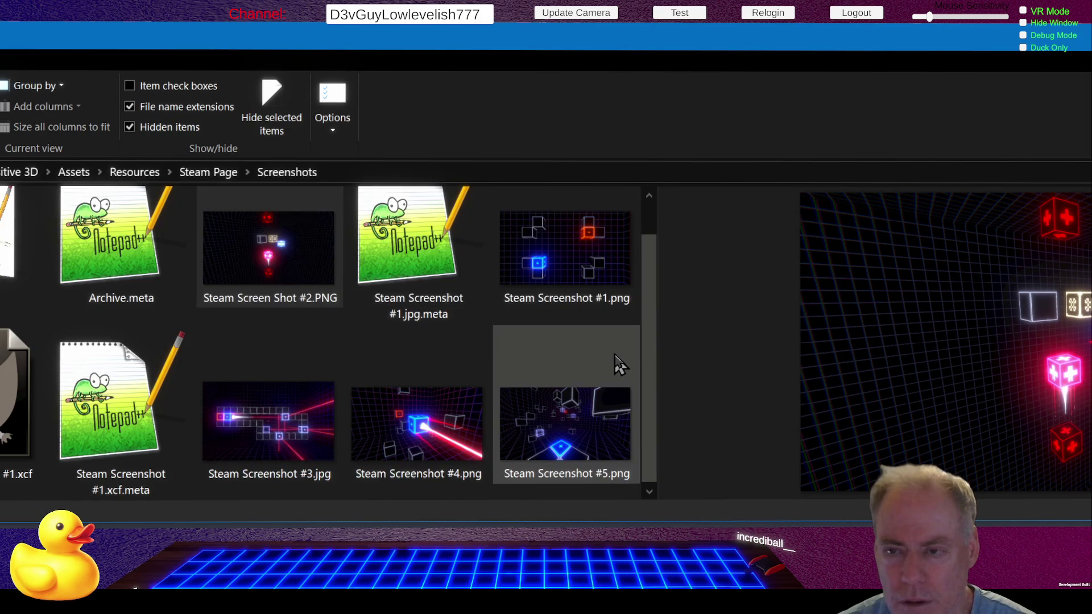
{"action": "left_click", "coordinate": [288, 429]}
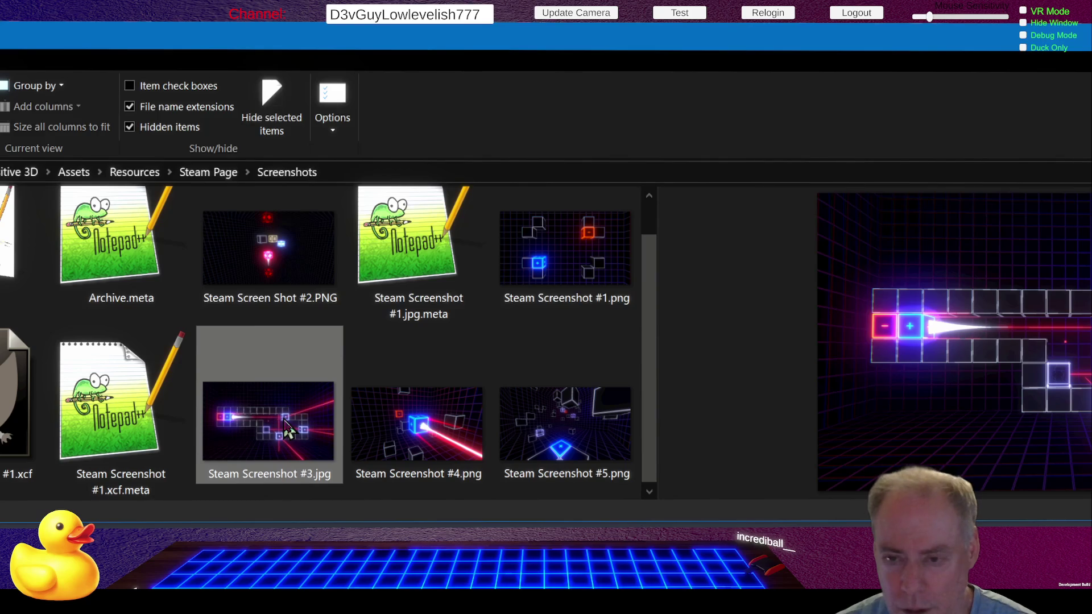
{"action": "left_click", "coordinate": [445, 444]}
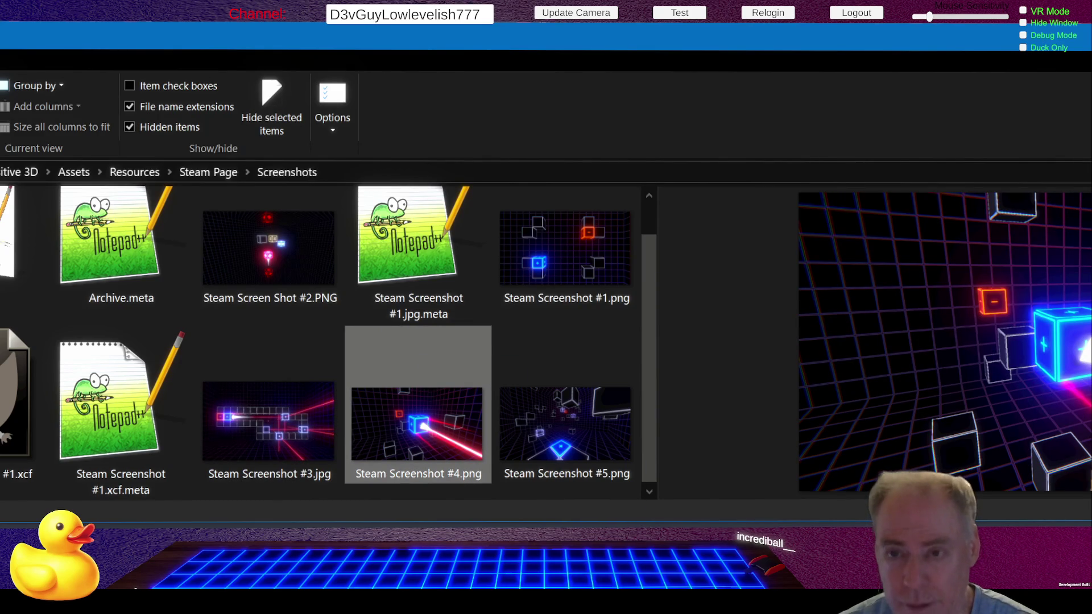
{"action": "left_click", "coordinate": [617, 385]}
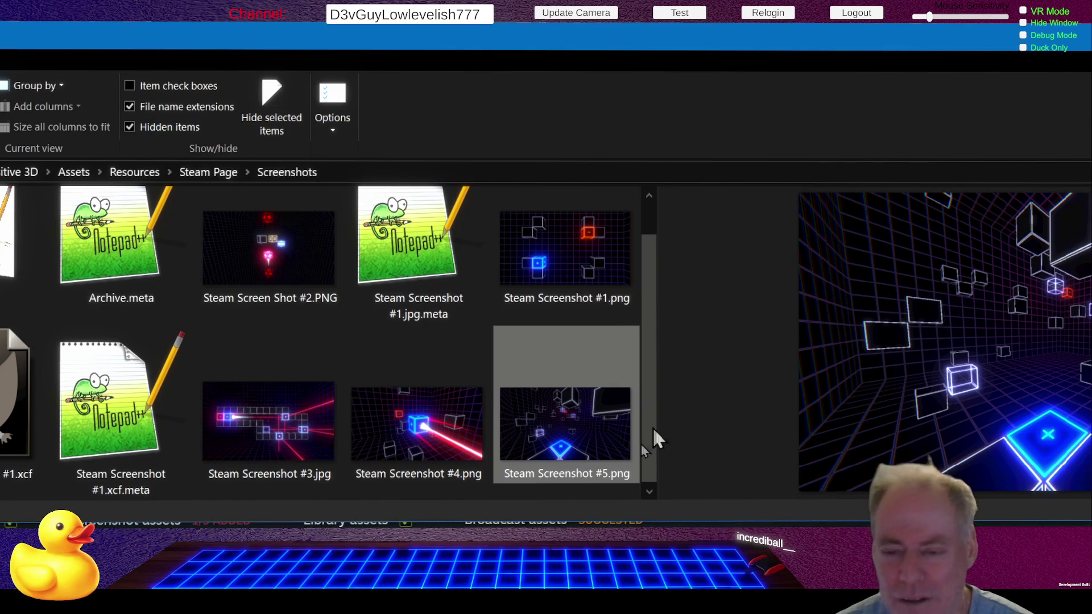
{"action": "left_click", "coordinate": [568, 261]}
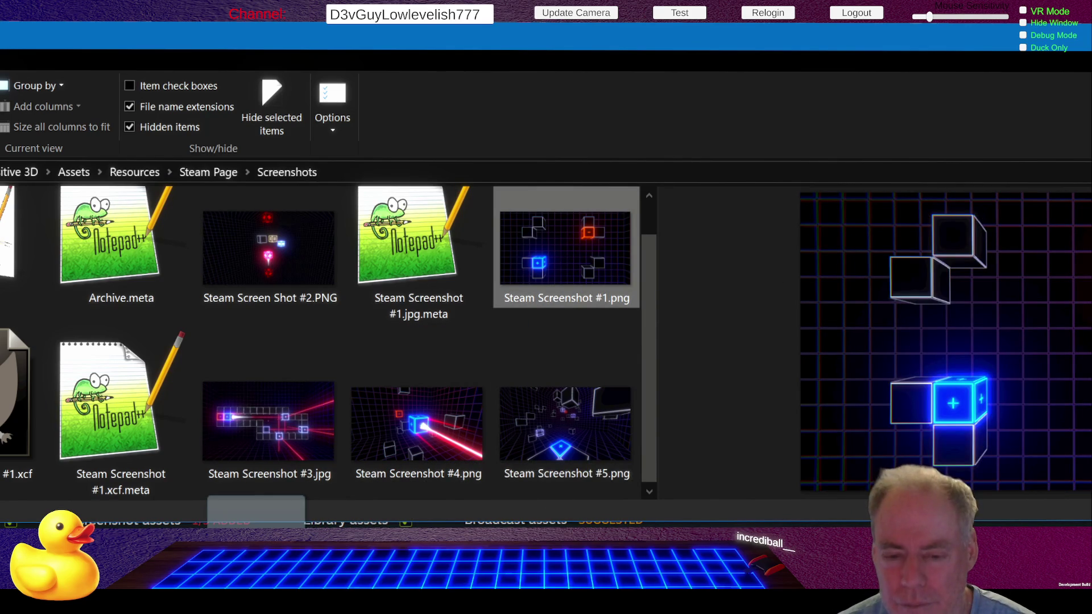
Step: Preview the Steam Screen Shot #2, Screenshot #4 and Screenshot #5 images, then return to GIMP
{"action": "left_click", "coordinate": [307, 285]}
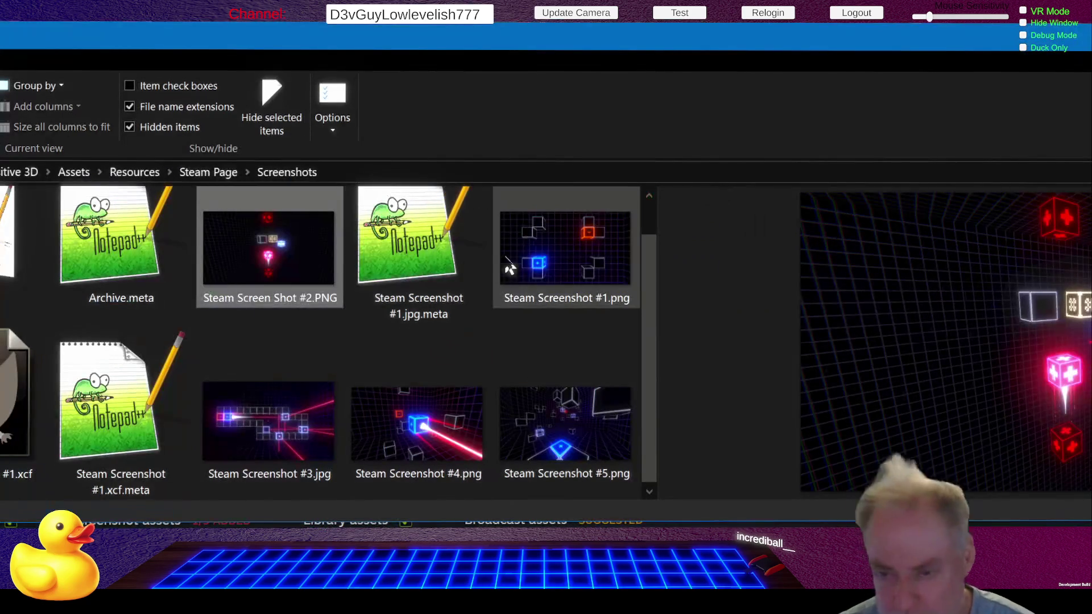
{"action": "left_click", "coordinate": [424, 433]}
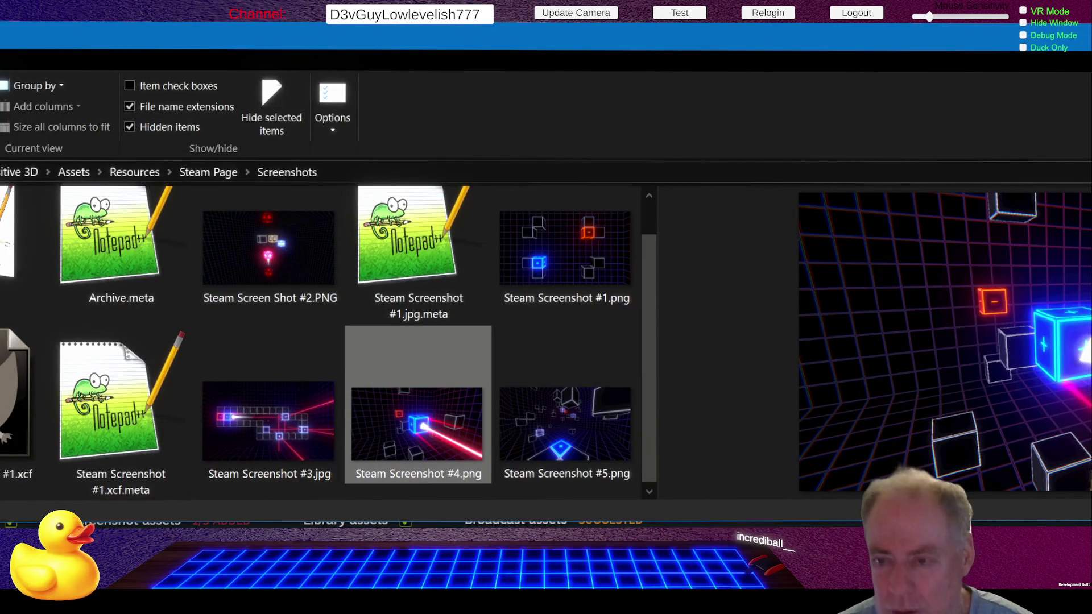
{"action": "left_click", "coordinate": [592, 441]}
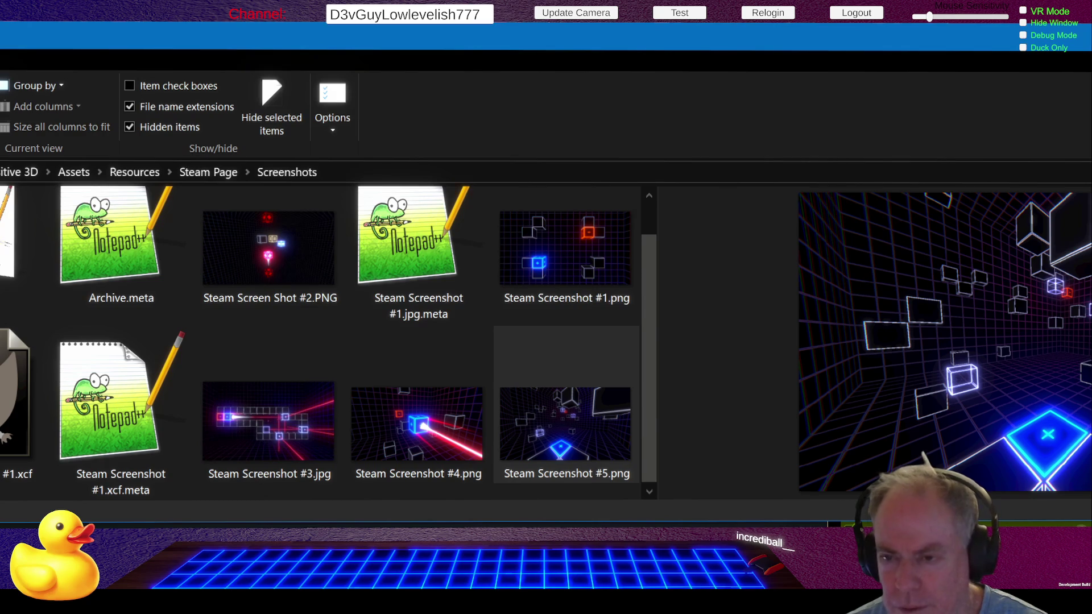
{"action": "key", "text": "alt+Tab"}
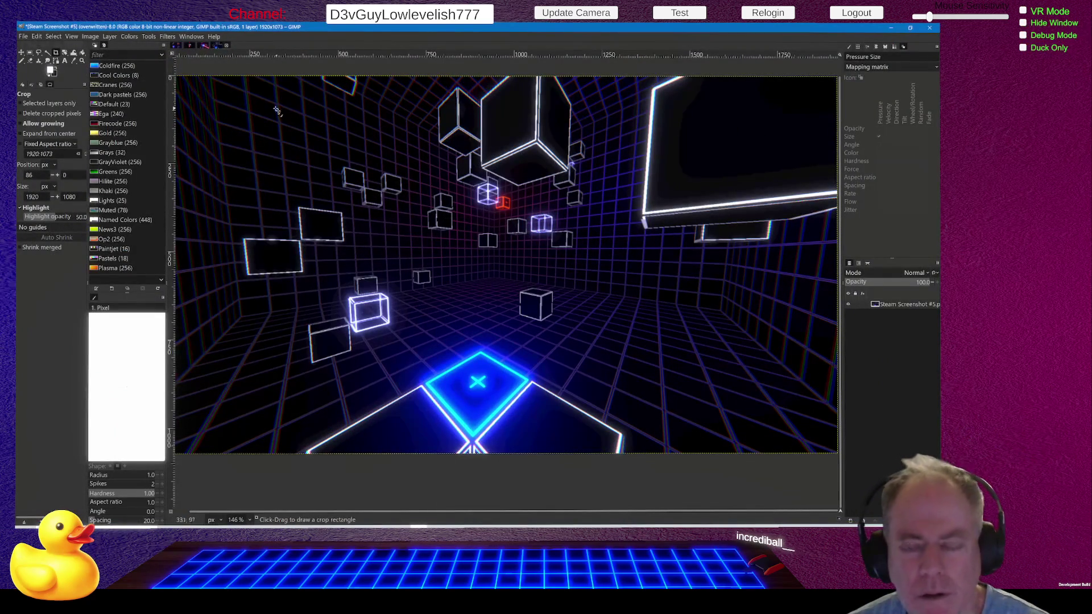
Step: Browse the Steam Screenshot #1, Screen Shot #2 and Screenshot #4 tabs, checking each one's Image menu
{"action": "left_click", "coordinate": [177, 49]}
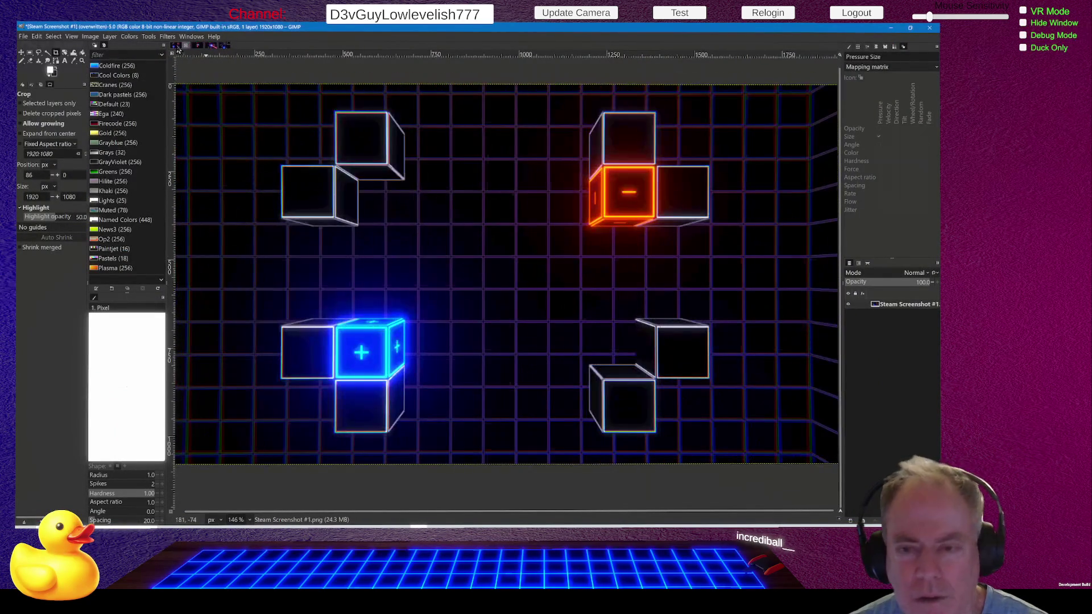
{"action": "left_click", "coordinate": [110, 36]}
{"action": "mouse_move", "coordinate": [90, 37]}
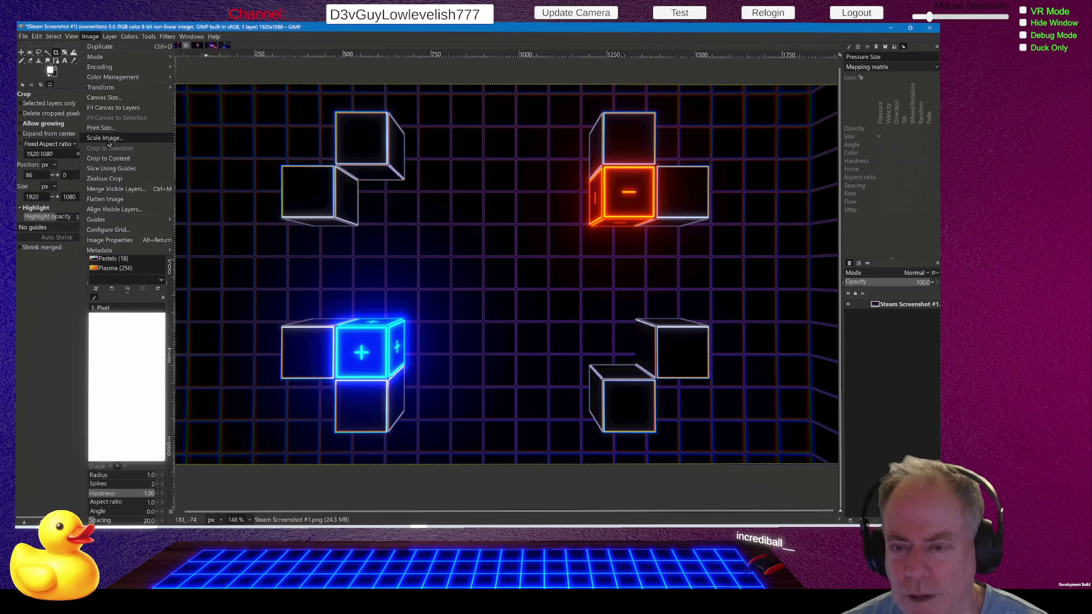
{"action": "left_click", "coordinate": [546, 276]}
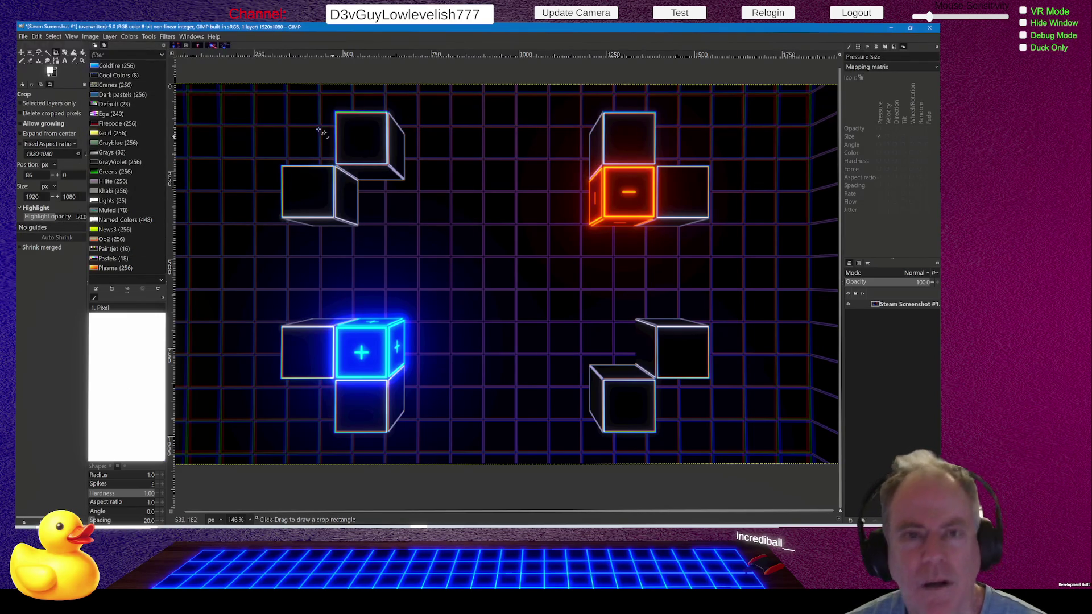
{"action": "left_click", "coordinate": [198, 46]}
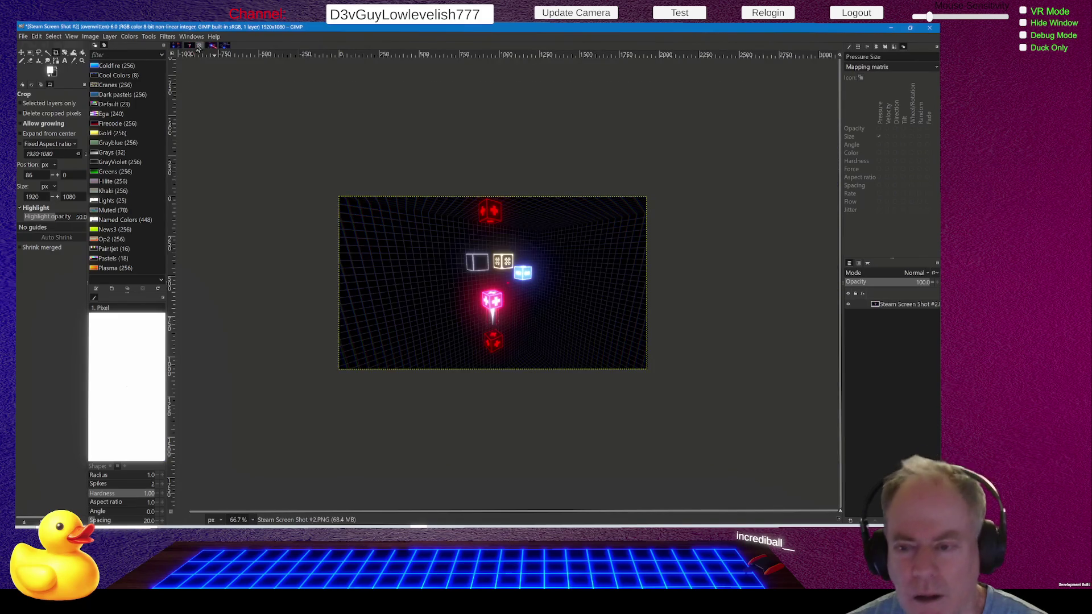
{"action": "left_click", "coordinate": [90, 36]}
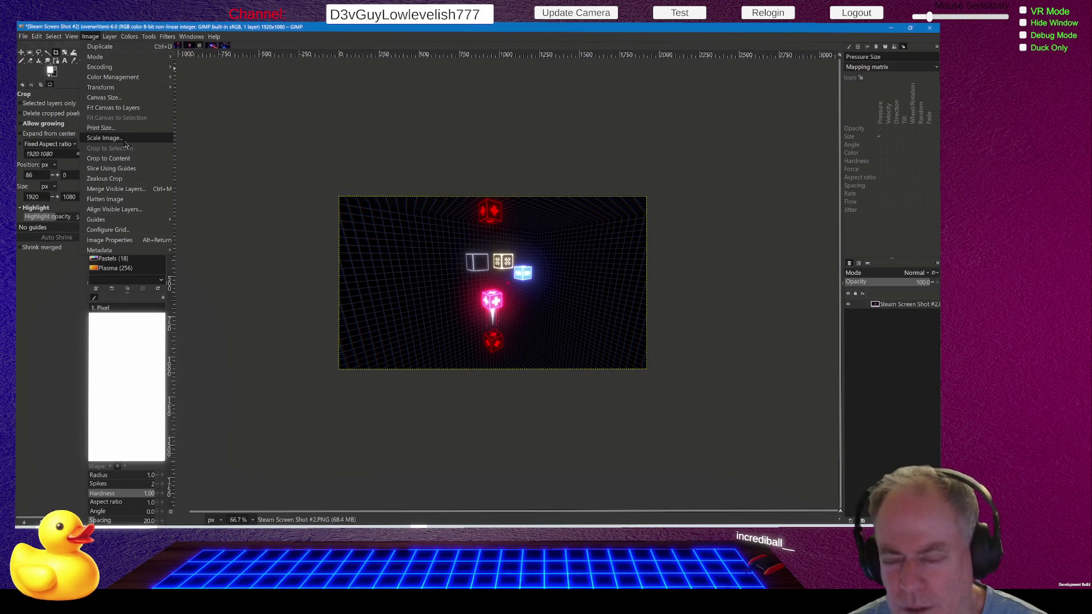
{"action": "key", "text": "Escape"}
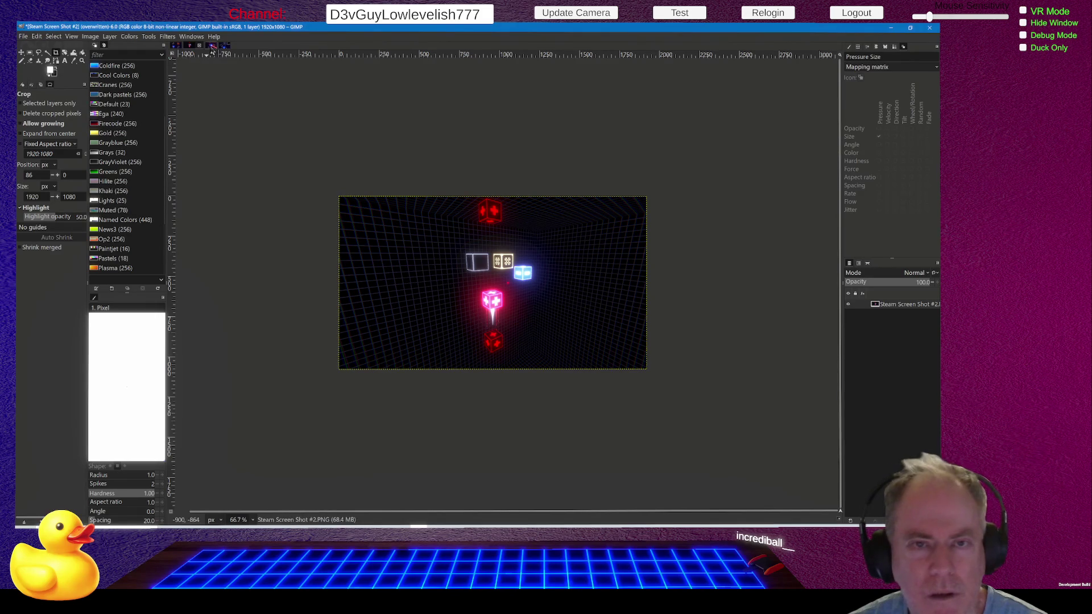
{"action": "left_click", "coordinate": [213, 46]}
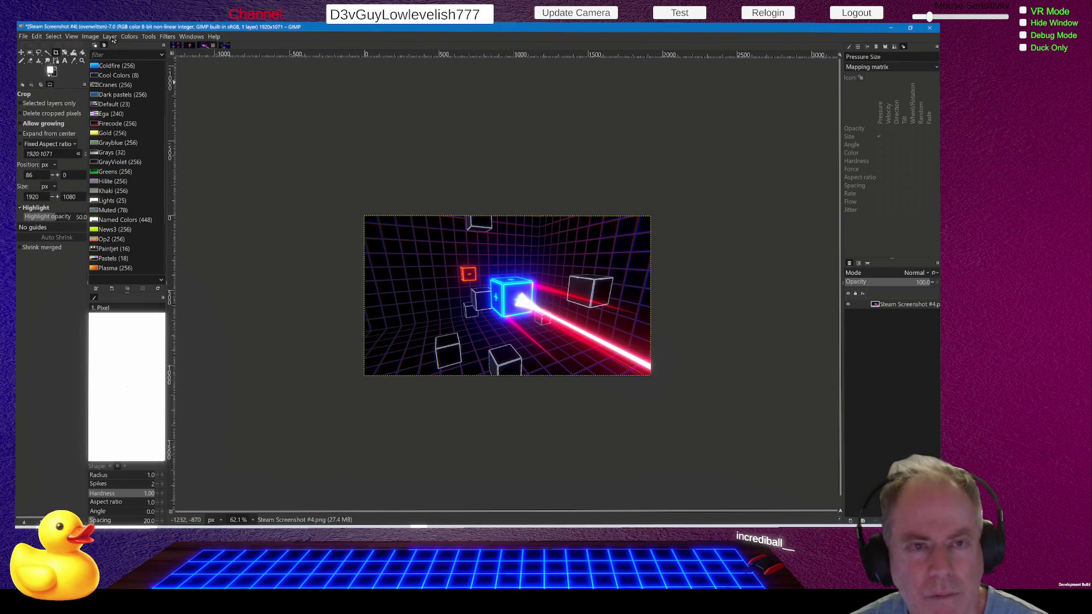
{"action": "left_click", "coordinate": [91, 37]}
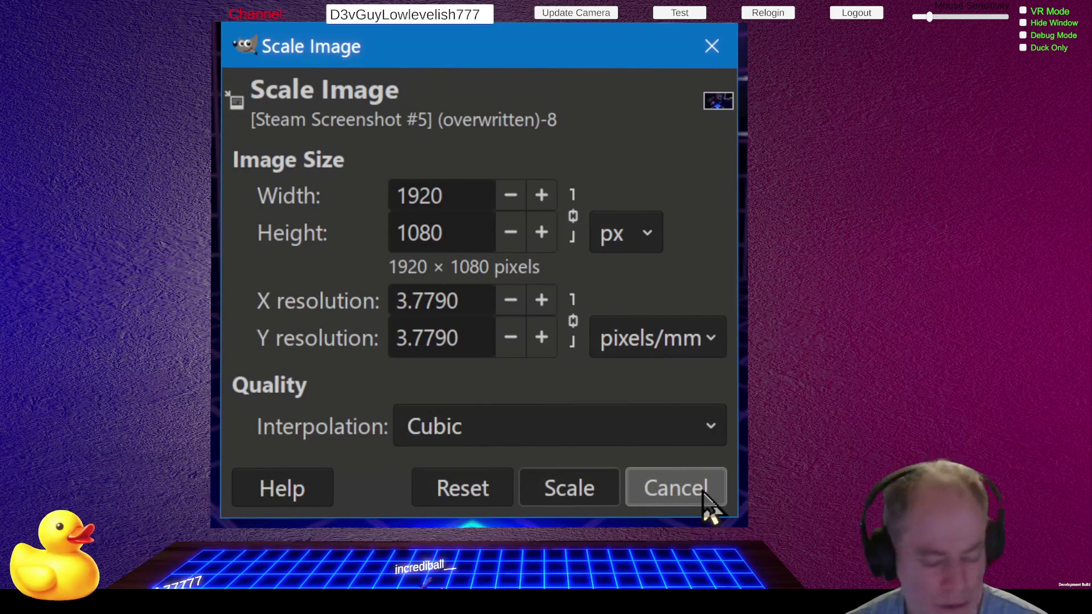
Step: Cancel the Scale Image dialog, leaving Steam Screenshot #5 unchanged
{"action": "left_click", "coordinate": [704, 493]}
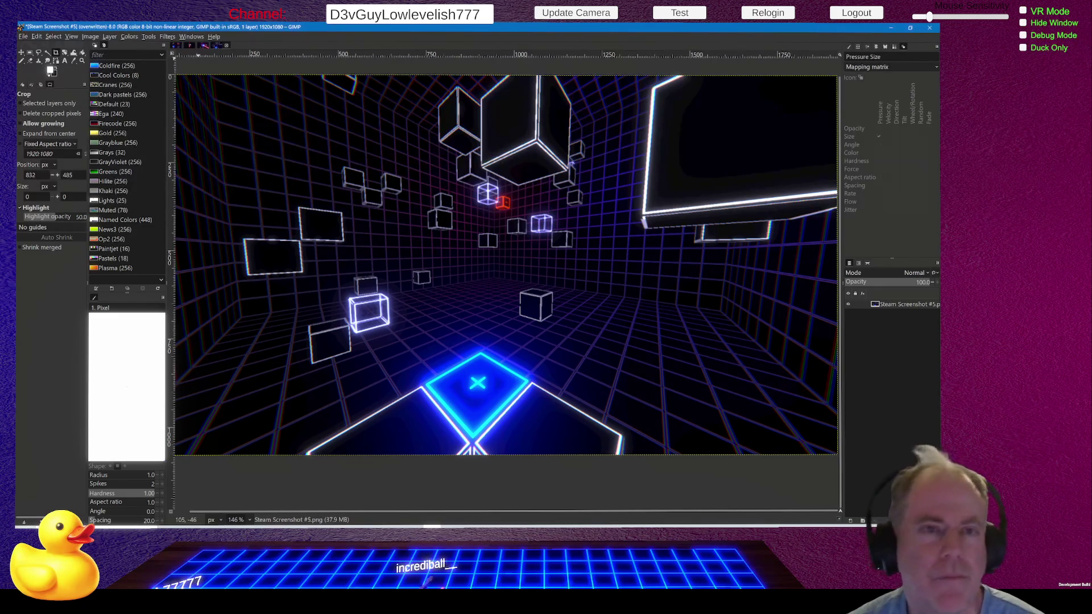
Step: Scale Steam Screenshot #4 from 1936×1080 to 1920×1080 and overwrite Steam Screenshot #4.png
{"action": "left_click", "coordinate": [90, 37]}
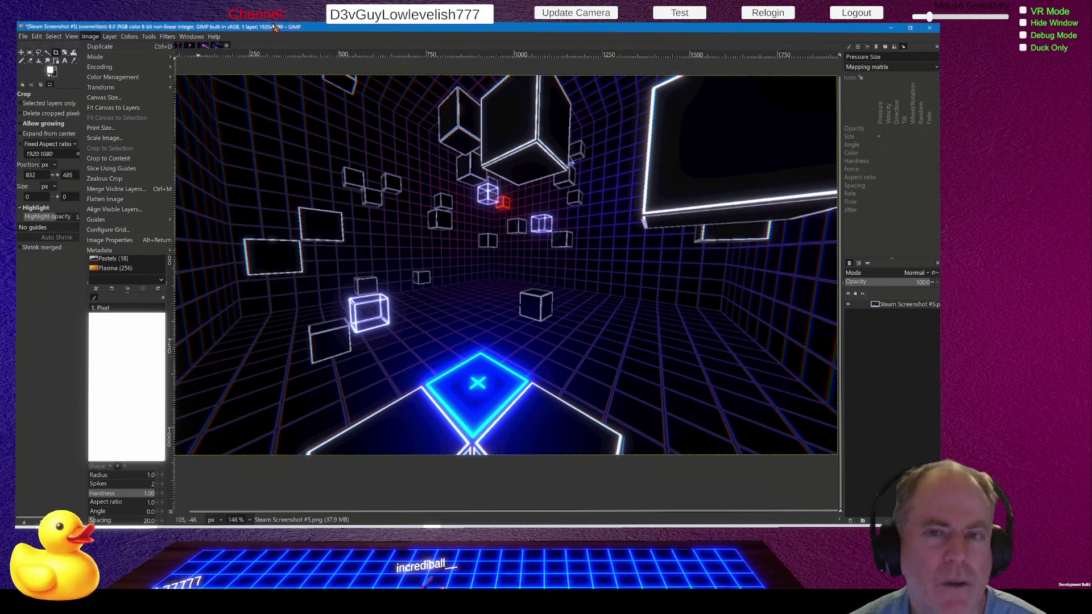
{"action": "left_click", "coordinate": [202, 51]}
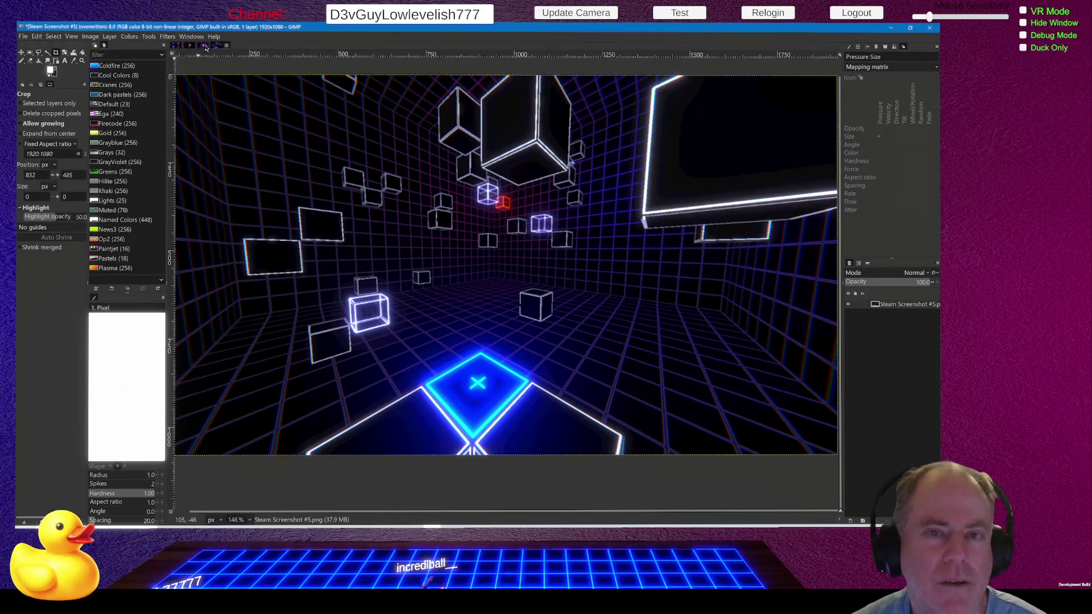
{"action": "left_click", "coordinate": [206, 48]}
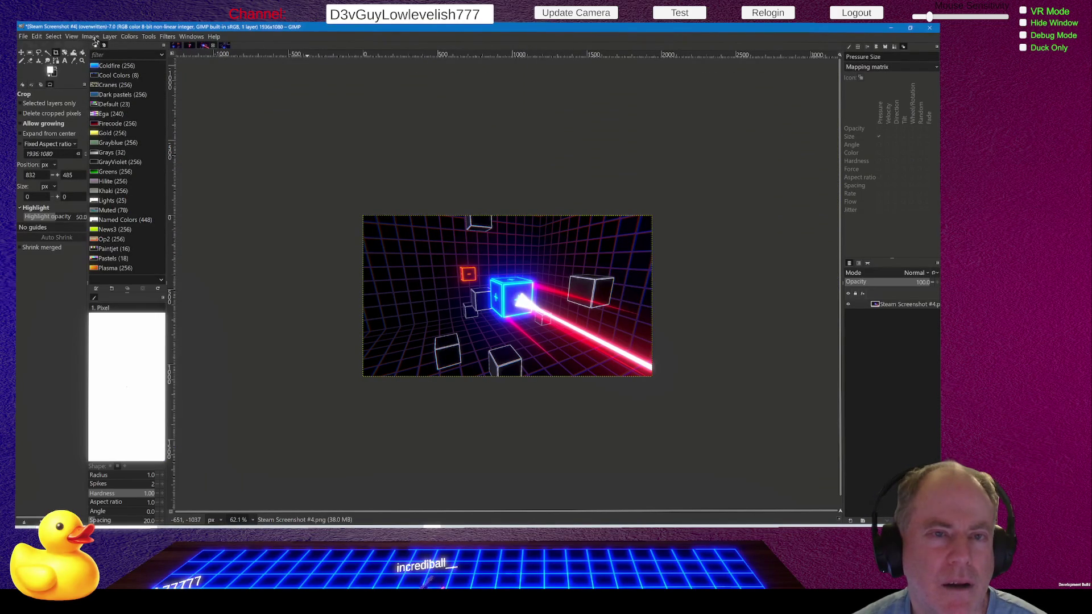
{"action": "left_click", "coordinate": [93, 38]}
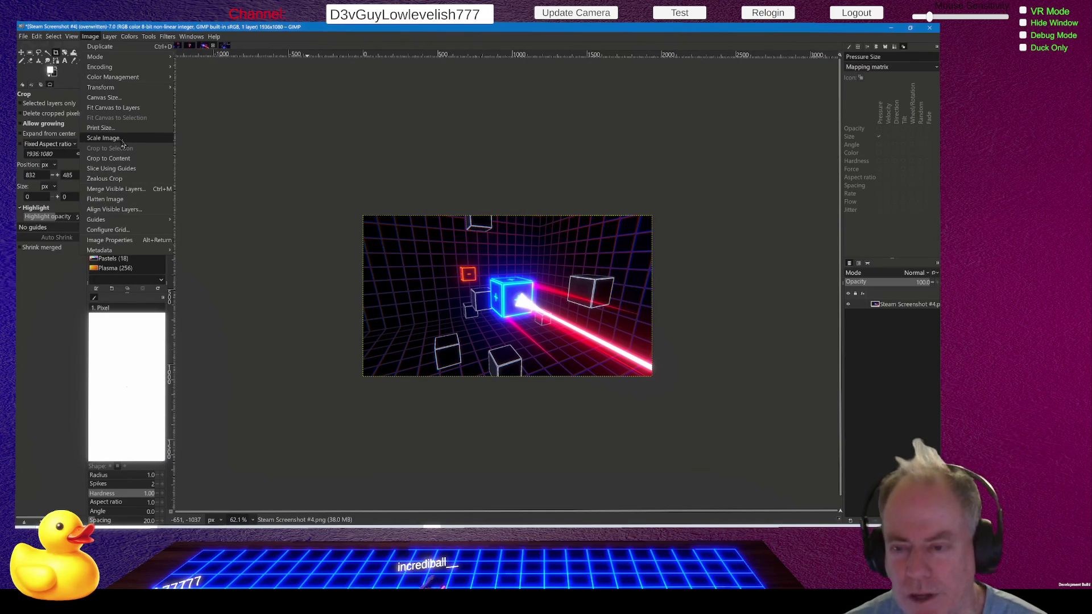
{"action": "key", "text": "Escape"}
{"action": "key", "text": "Return"}
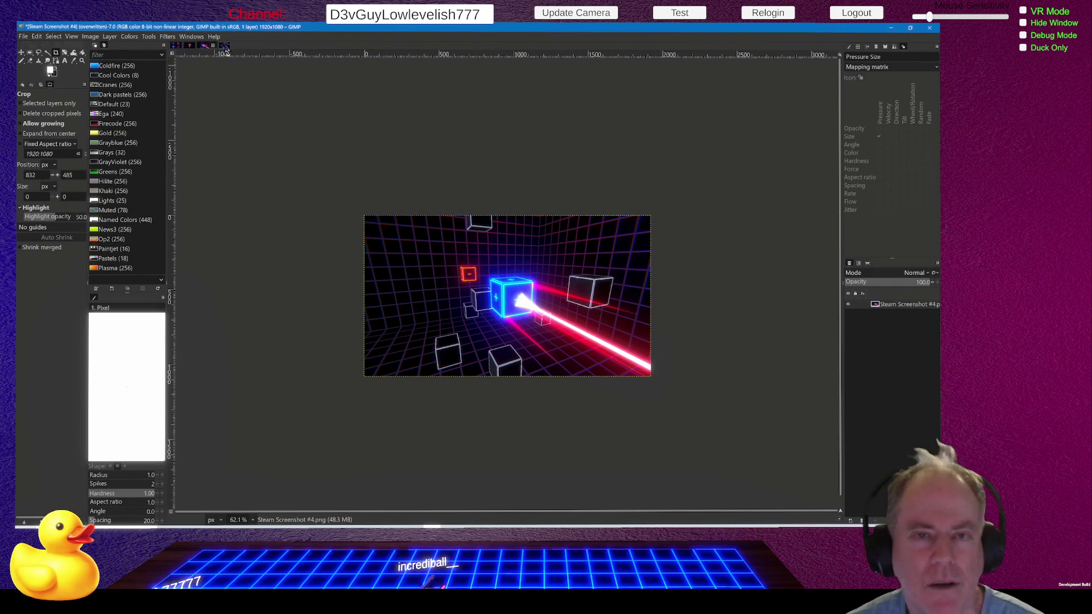
{"action": "left_click", "coordinate": [22, 36]}
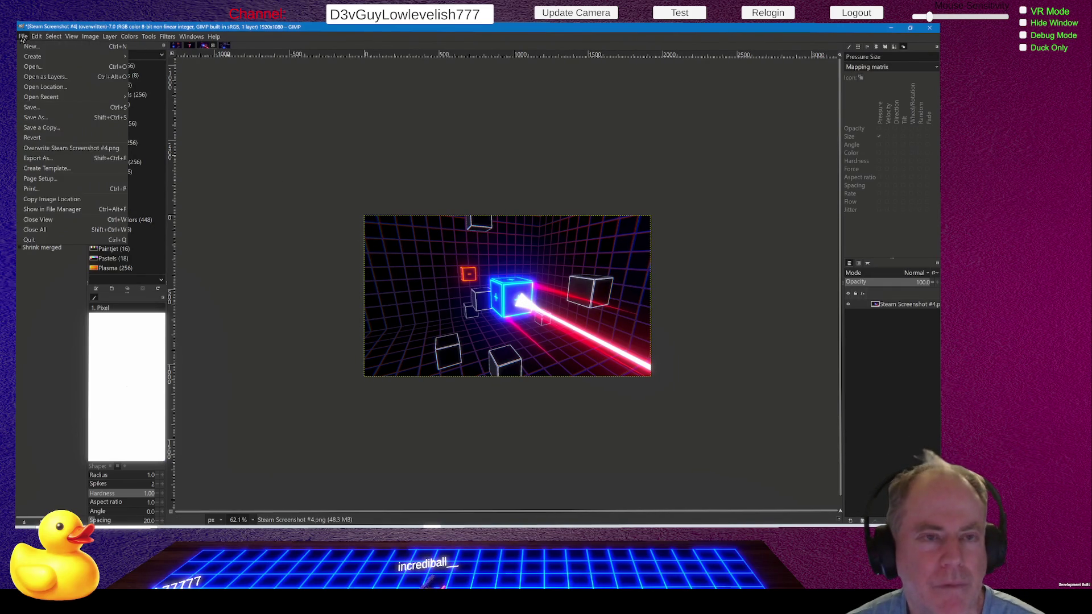
{"action": "left_click", "coordinate": [55, 149]}
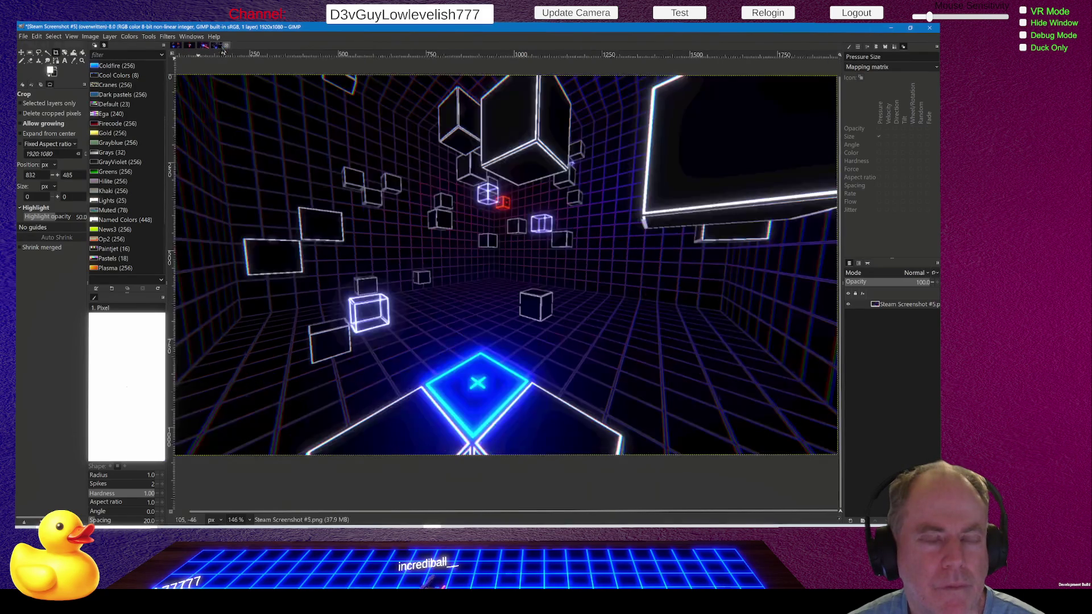
Step: Overwrite Steam Screenshot #5.png from its GIMP tab, then move to the colour blindness simulator
{"action": "left_click", "coordinate": [223, 45]}
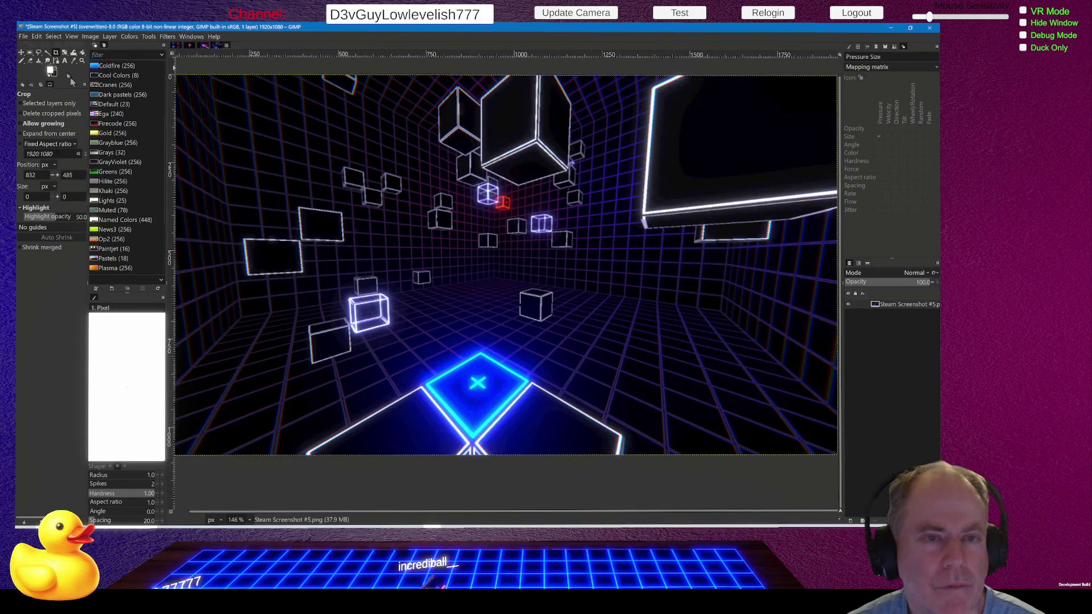
{"action": "left_click", "coordinate": [23, 37]}
{"action": "left_click", "coordinate": [74, 151]}
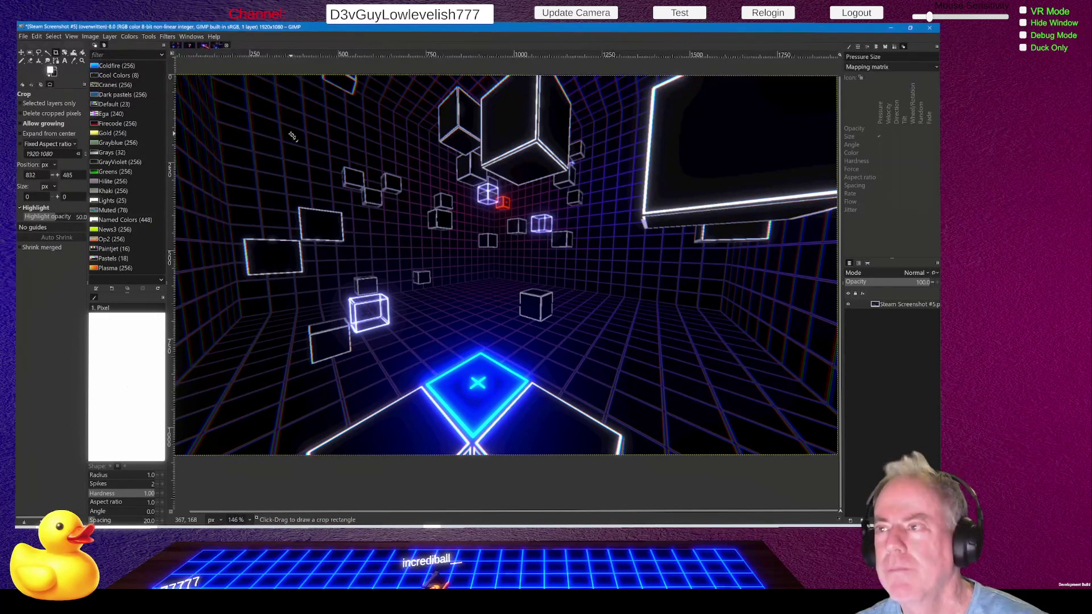
{"action": "key", "text": "alt+Tab"}
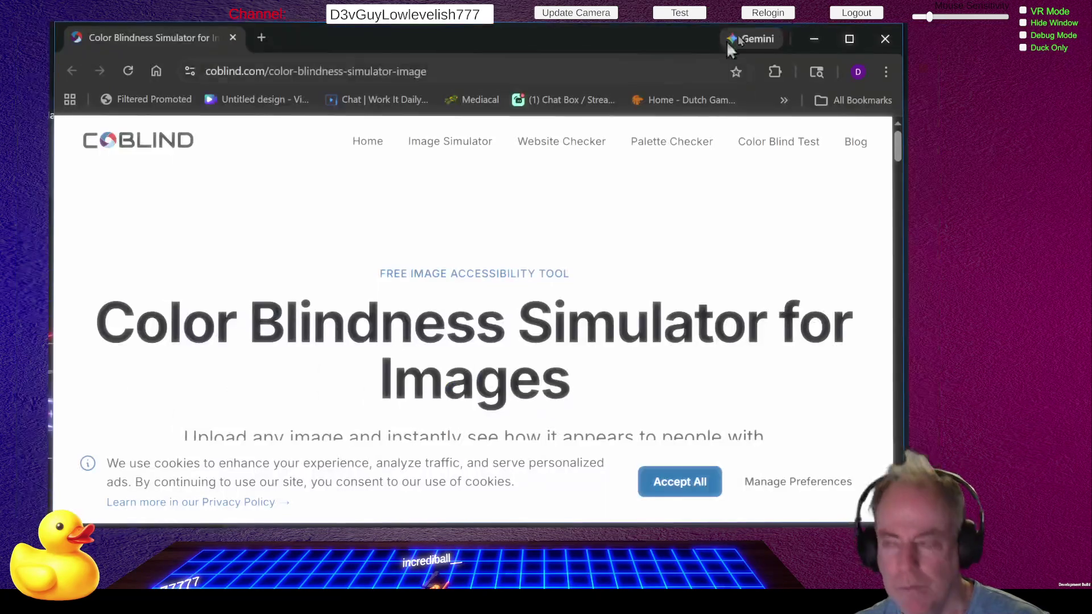
Step: Maximize the Coblind window and scroll to the original and Deuteranopia-simulated screenshots
{"action": "left_click", "coordinate": [848, 41]}
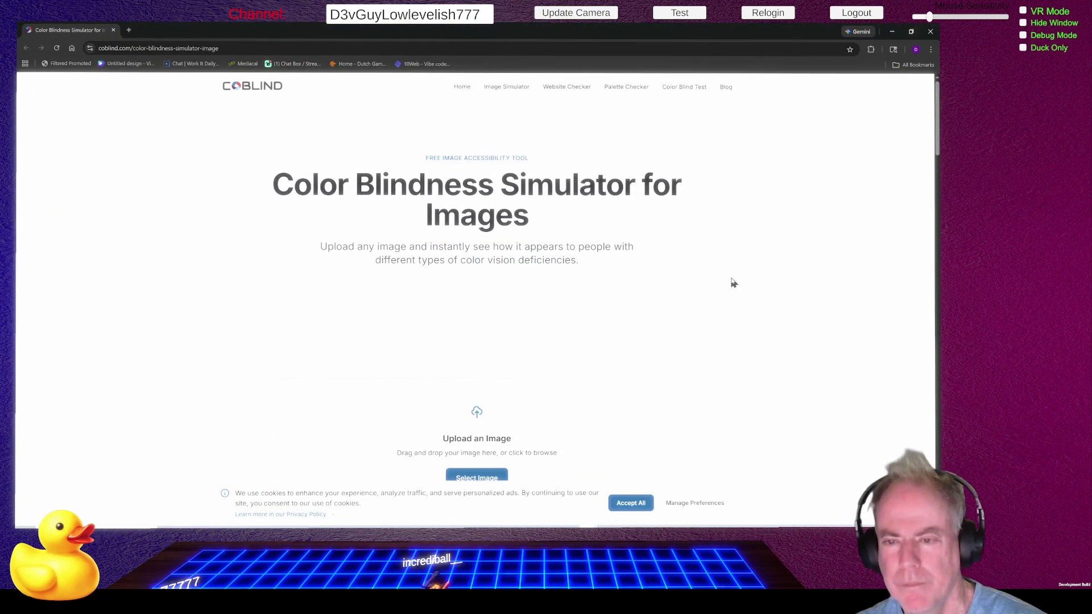
{"action": "scroll", "coordinate": [750, 286], "scroll_direction": "down", "scroll_amount": 2}
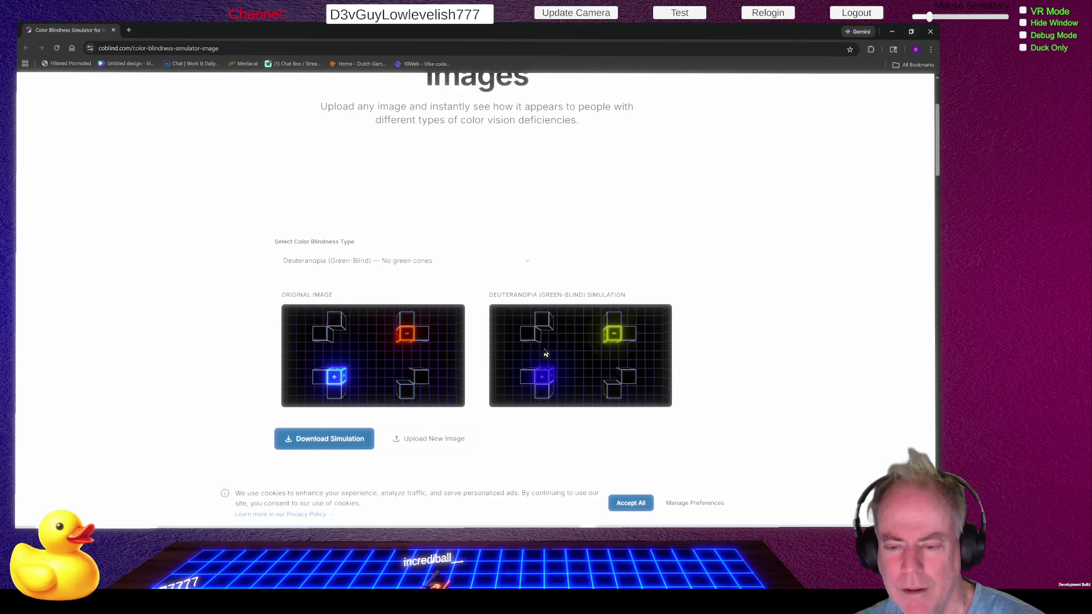
{"action": "scroll", "coordinate": [642, 364], "scroll_direction": "down", "scroll_amount": 2}
{"action": "scroll", "coordinate": [641, 364], "scroll_direction": "down", "scroll_amount": 8}
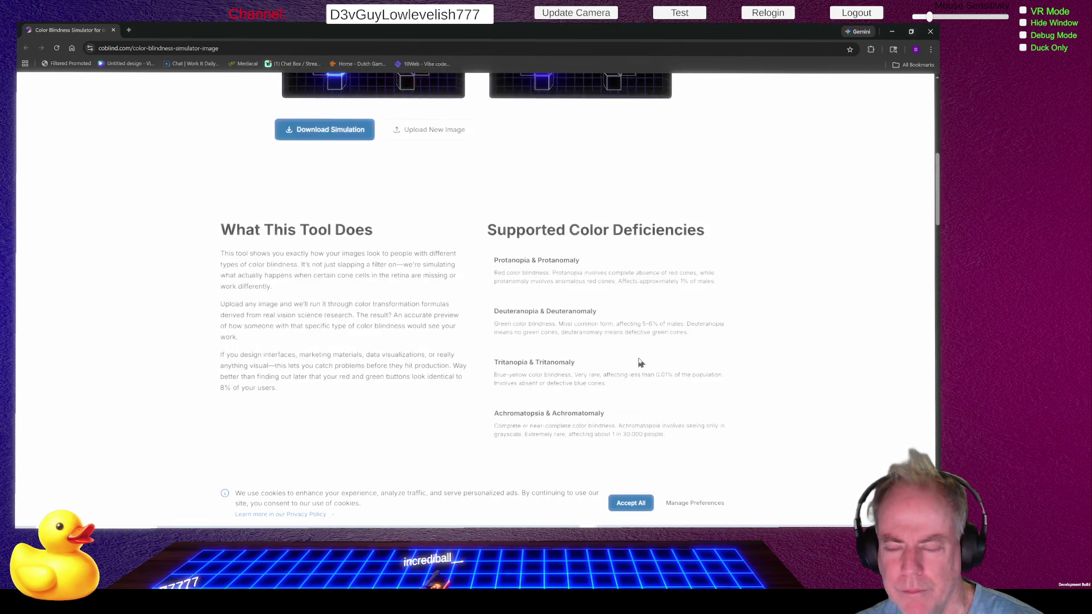
{"action": "scroll", "coordinate": [641, 358], "scroll_direction": "up", "scroll_amount": 12}
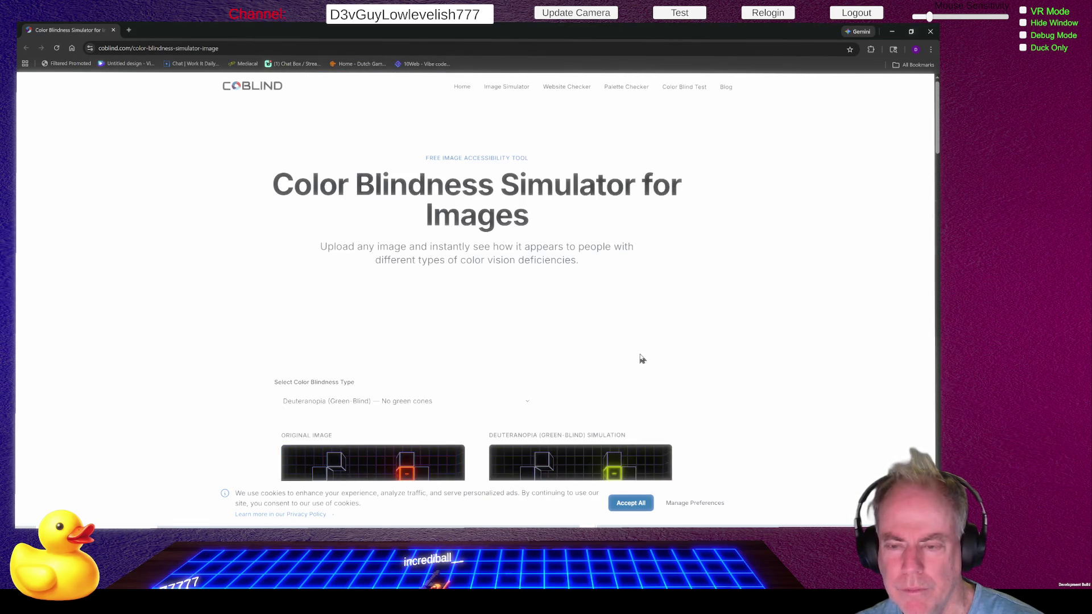
{"action": "scroll", "coordinate": [641, 359], "scroll_direction": "down", "scroll_amount": 3}
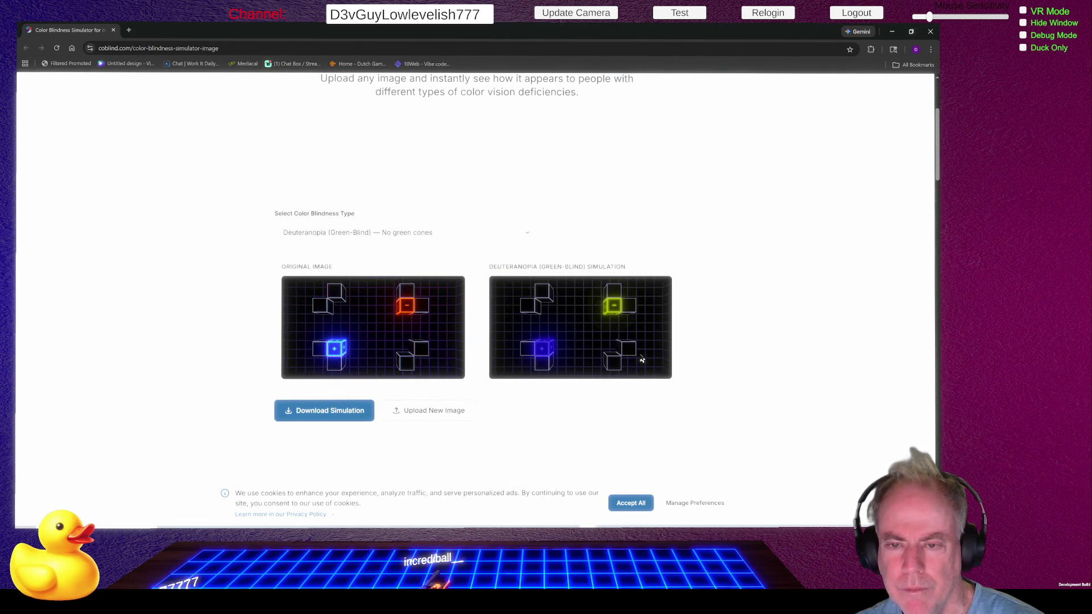
Step: Cycle the simulation through Tritanopia, Protanomaly, Deuteranomaly, Tritanomaly and finally Achromatopsia (Monochromacy)
{"action": "left_click", "coordinate": [529, 238]}
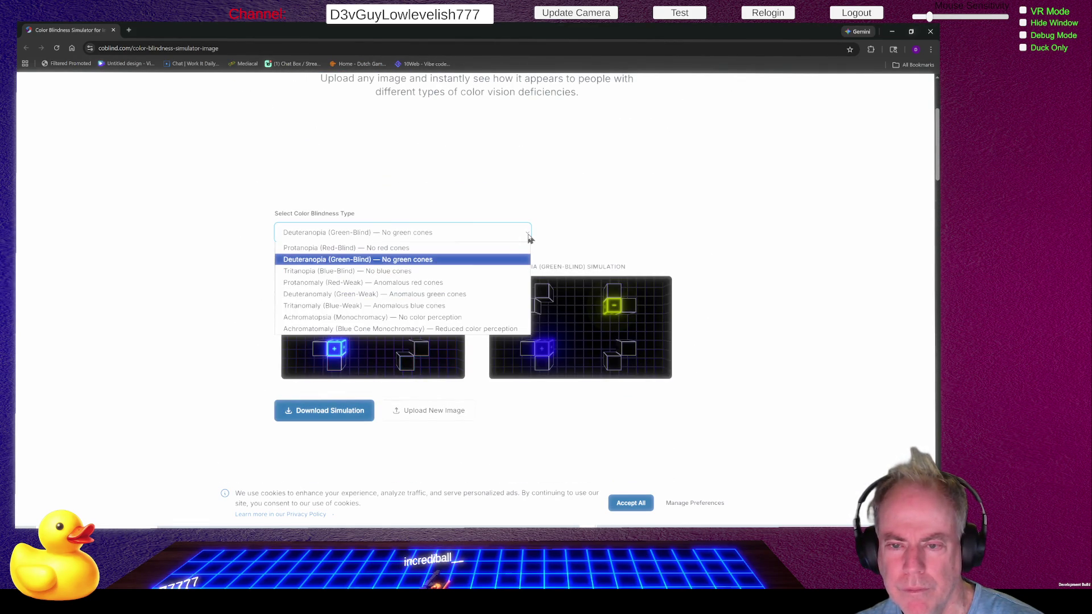
{"action": "left_click", "coordinate": [449, 271]}
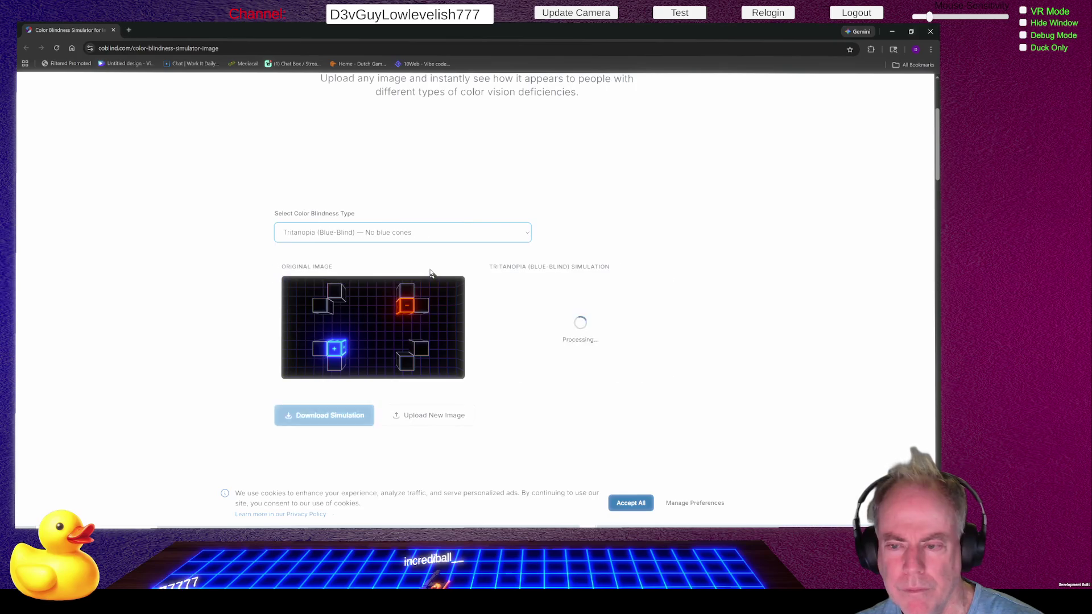
{"action": "left_click", "coordinate": [480, 239]}
{"action": "left_click", "coordinate": [479, 282]}
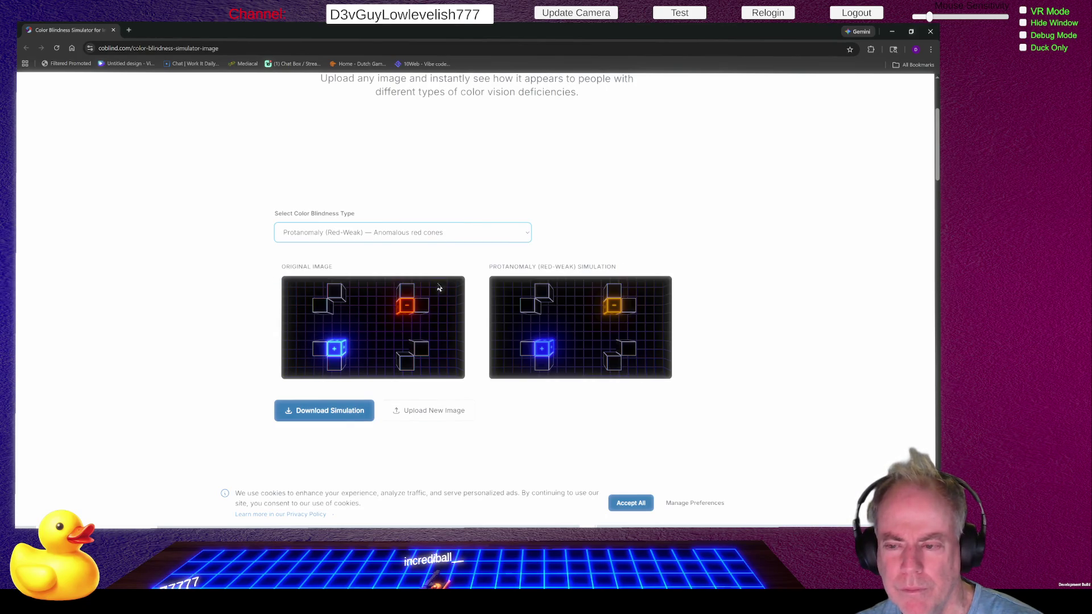
{"action": "left_click", "coordinate": [480, 238]}
{"action": "left_click", "coordinate": [437, 295]}
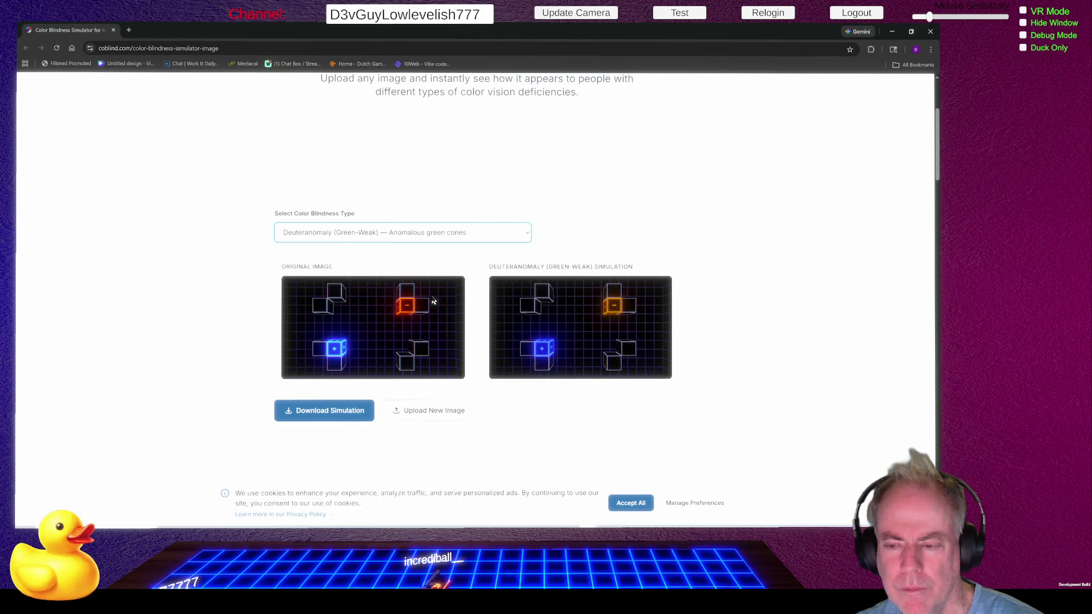
{"action": "left_click", "coordinate": [465, 238]}
{"action": "left_click", "coordinate": [436, 309]}
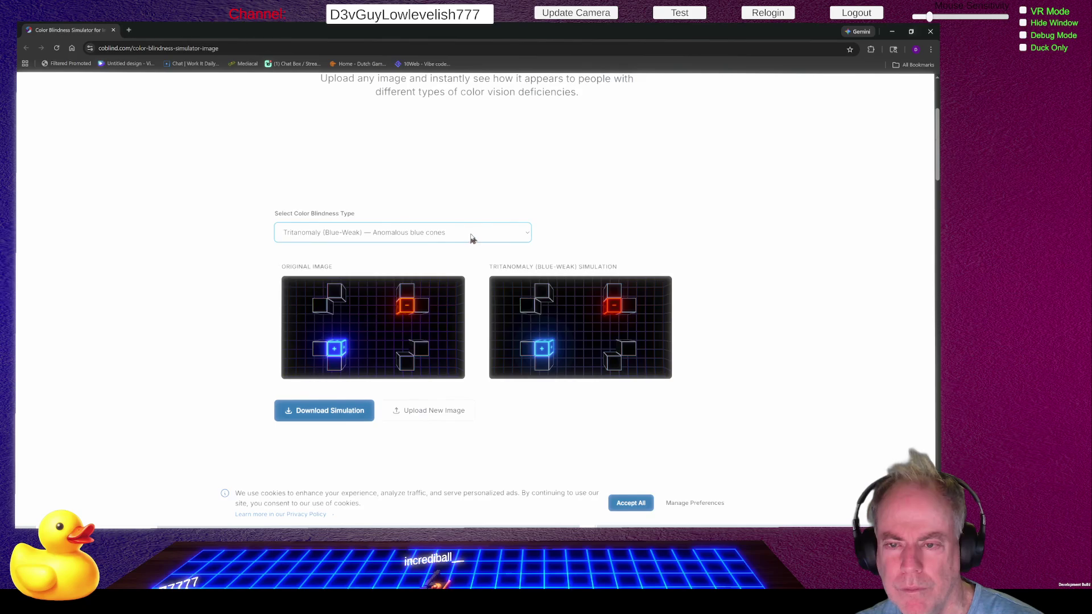
{"action": "left_click", "coordinate": [471, 240]}
{"action": "left_click", "coordinate": [435, 325]}
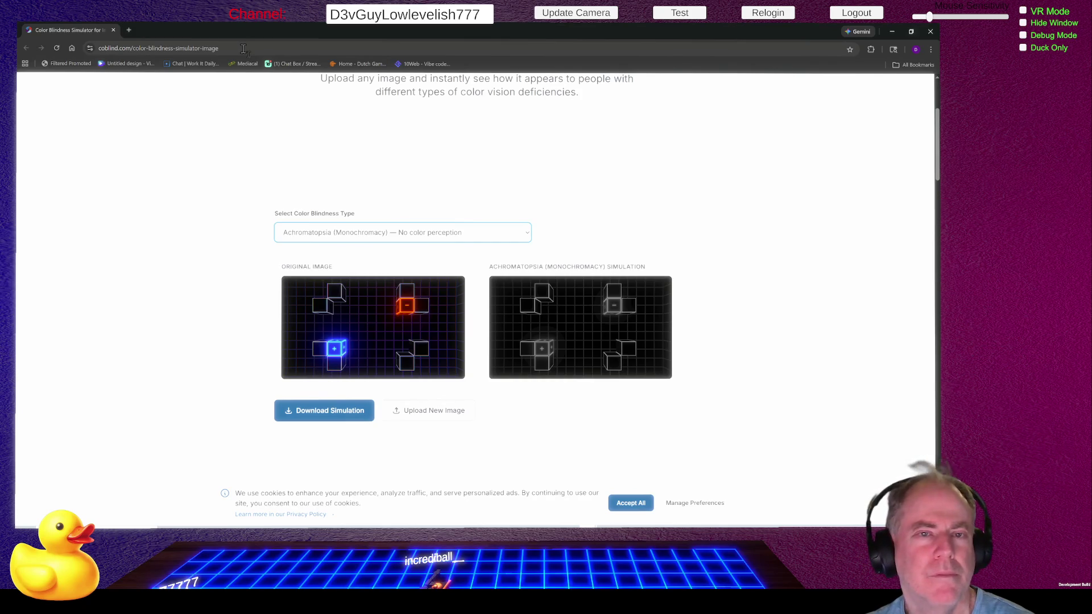
{"action": "left_click", "coordinate": [244, 49]}
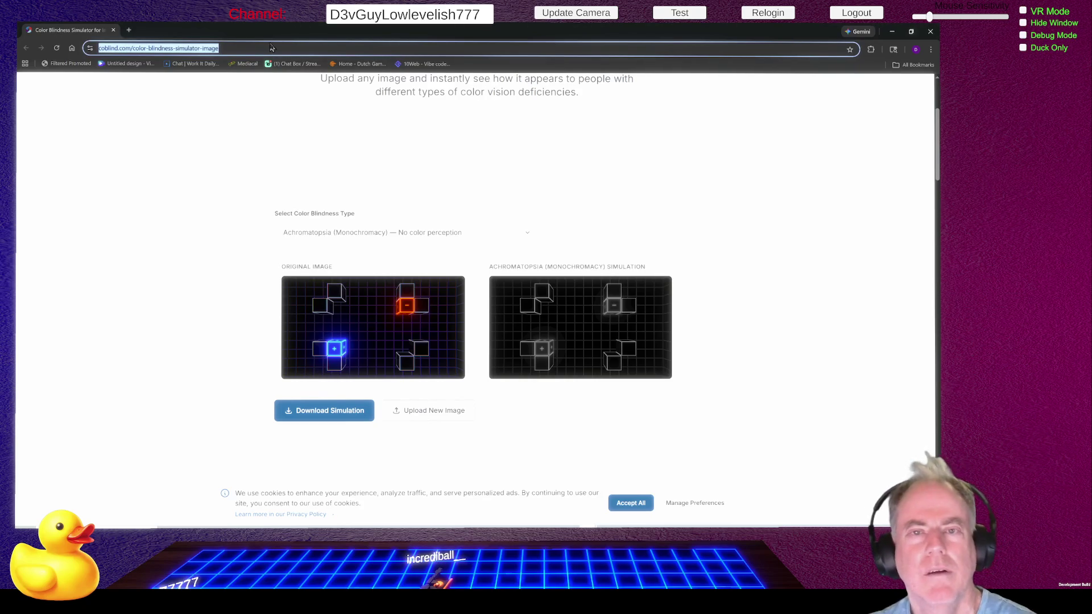
Step: Select the full coblind.com address in the address bar, then deselect it
{"action": "left_click", "coordinate": [93, 47]}
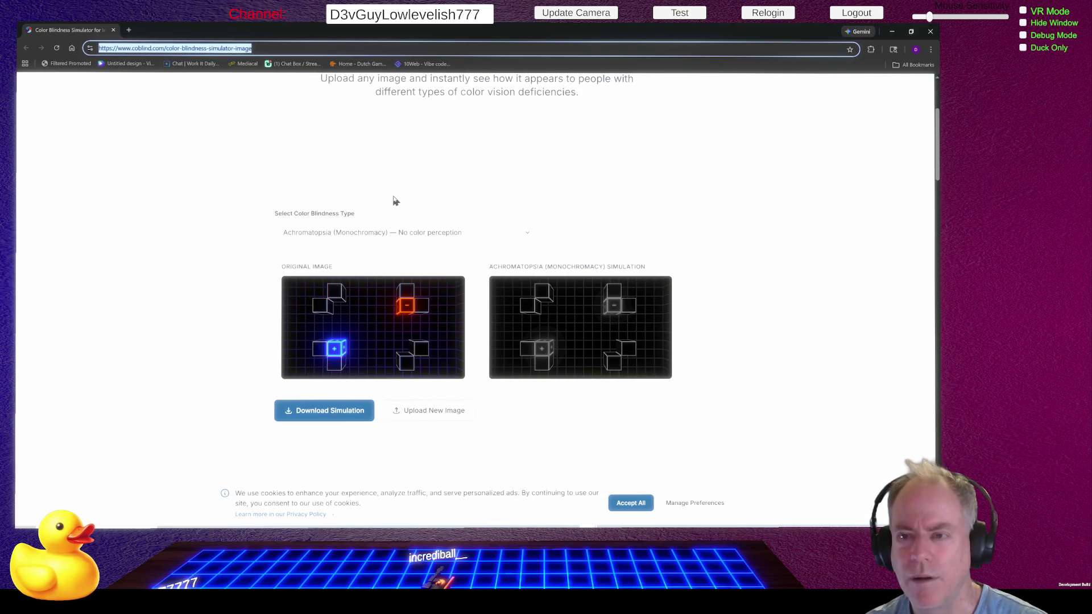
{"action": "left_click", "coordinate": [341, 47]}
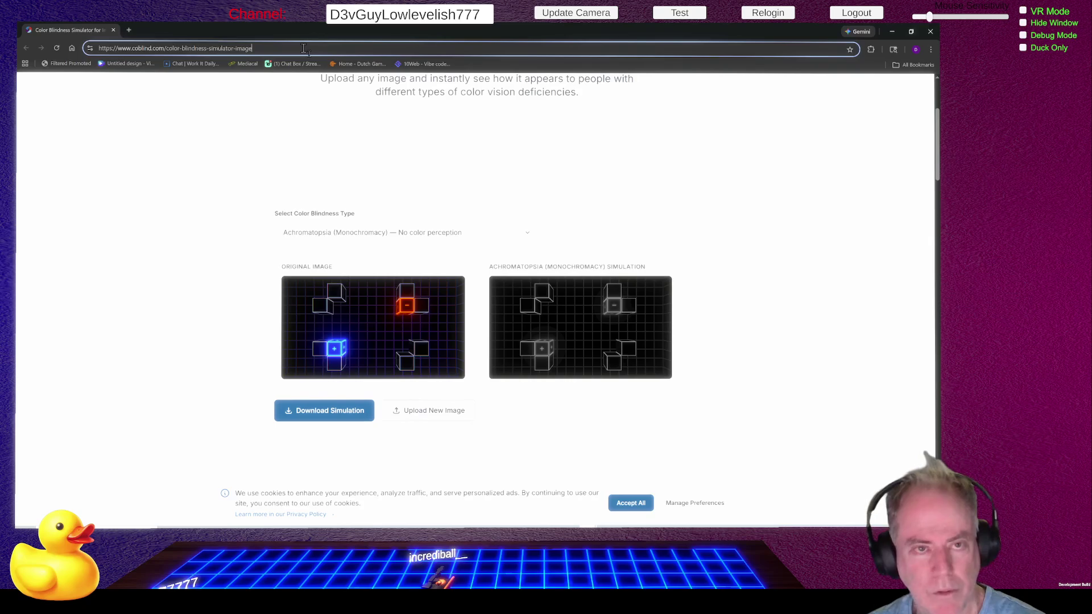
Step: Select the full page address in the address bar, then switch to the Builds folder window
{"action": "key", "text": "ctrl+a"}
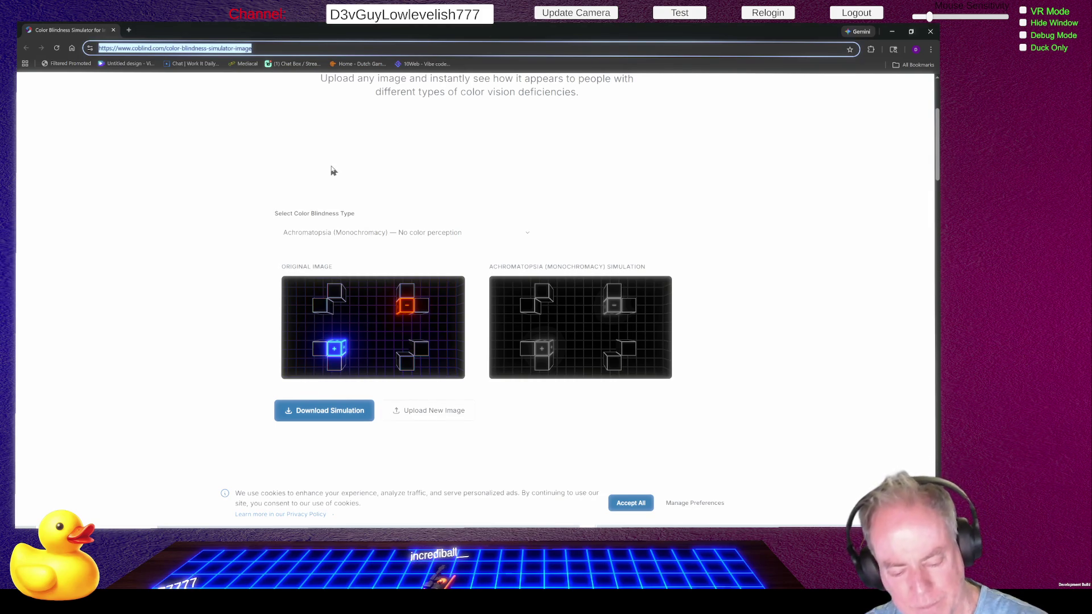
{"action": "left_click", "coordinate": [303, 144]}
{"action": "left_click", "coordinate": [224, 48]}
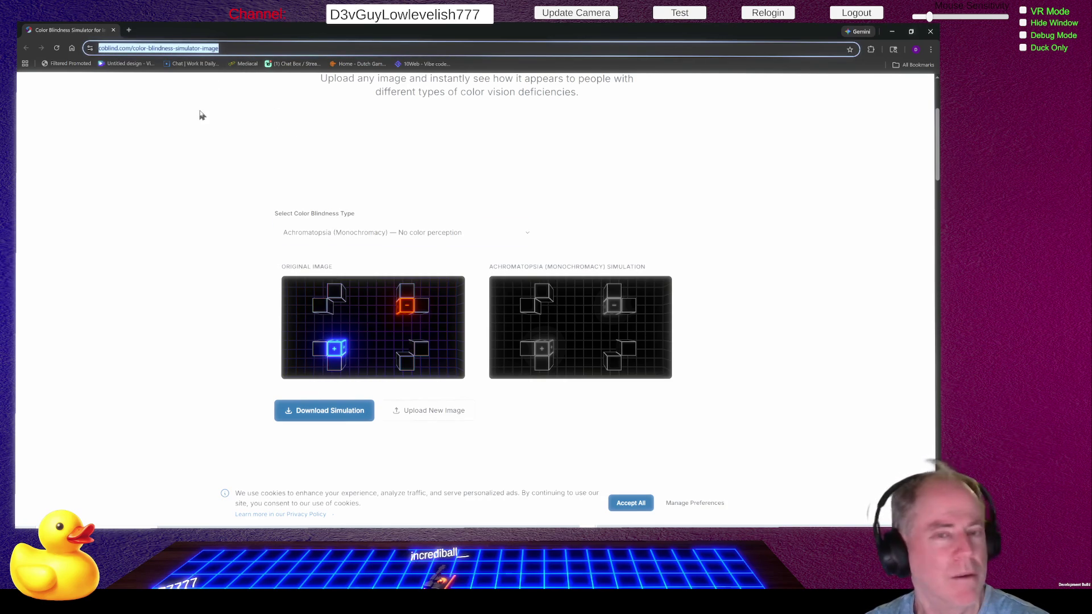
{"action": "left_click", "coordinate": [245, 48]}
{"action": "left_click", "coordinate": [241, 88]}
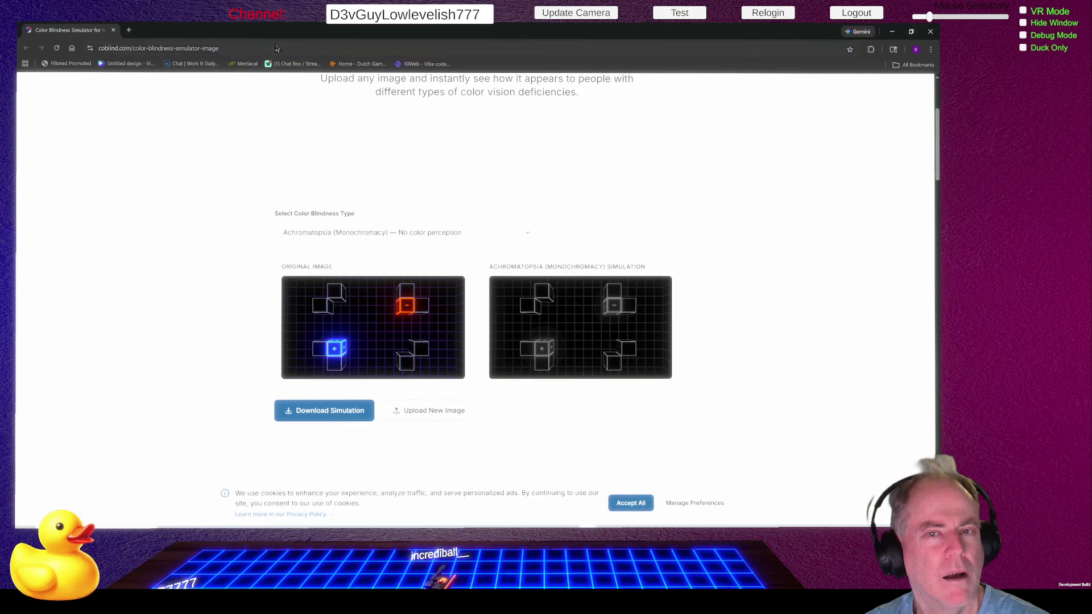
{"action": "left_click", "coordinate": [271, 48]}
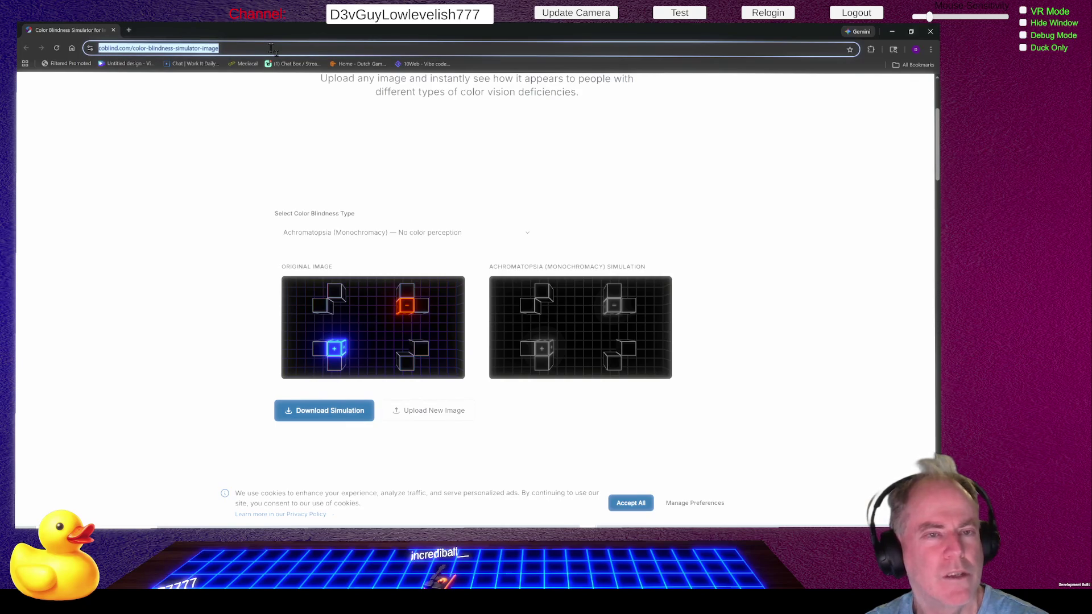
{"action": "mouse_move", "coordinate": [270, 48]}
{"action": "left_mouse_down"}
{"action": "mouse_move", "coordinate": [286, 48]}
{"action": "mouse_move", "coordinate": [84, 43]}
{"action": "left_mouse_up"}
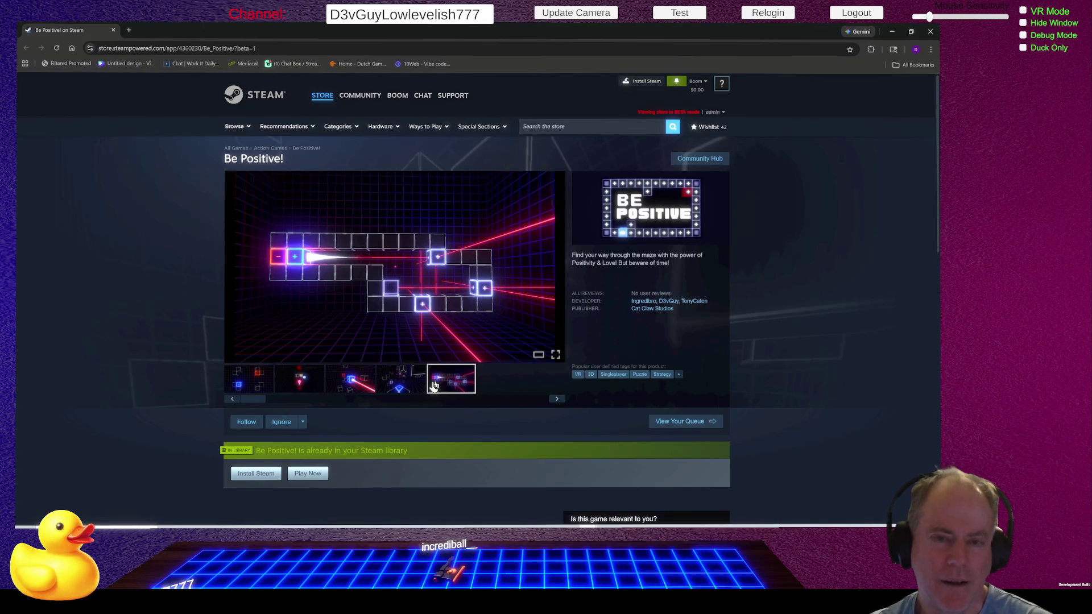
{"action": "key", "text": "alt+Tab"}
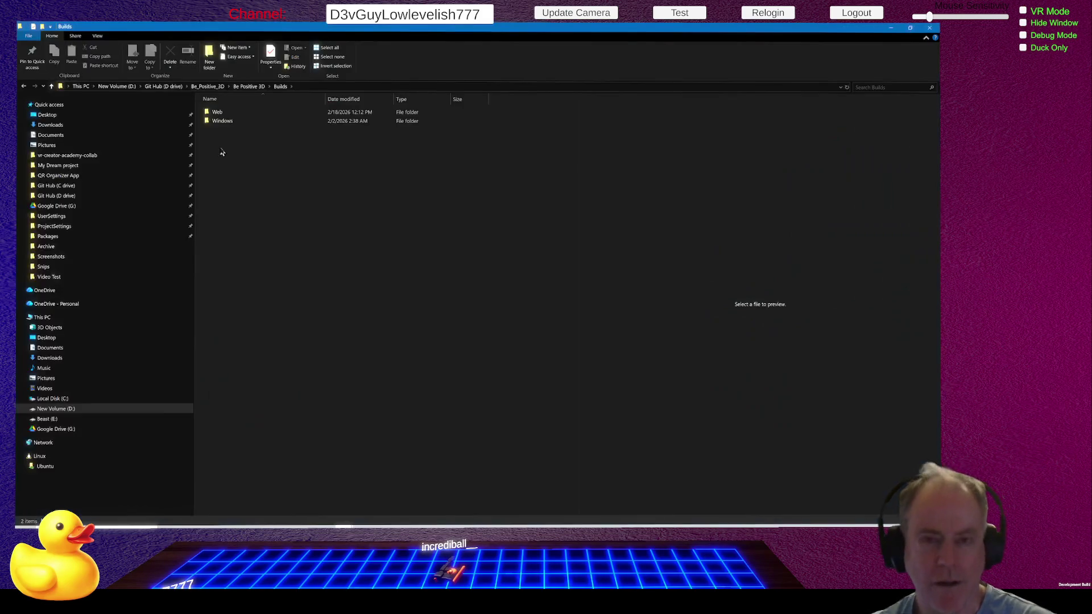
{"action": "left_click", "coordinate": [219, 113]}
{"action": "scroll", "coordinate": [306, 195], "scroll_direction": "up", "scroll_amount": 1}
{"action": "scroll", "coordinate": [306, 195], "scroll_direction": "down", "scroll_amount": 1}
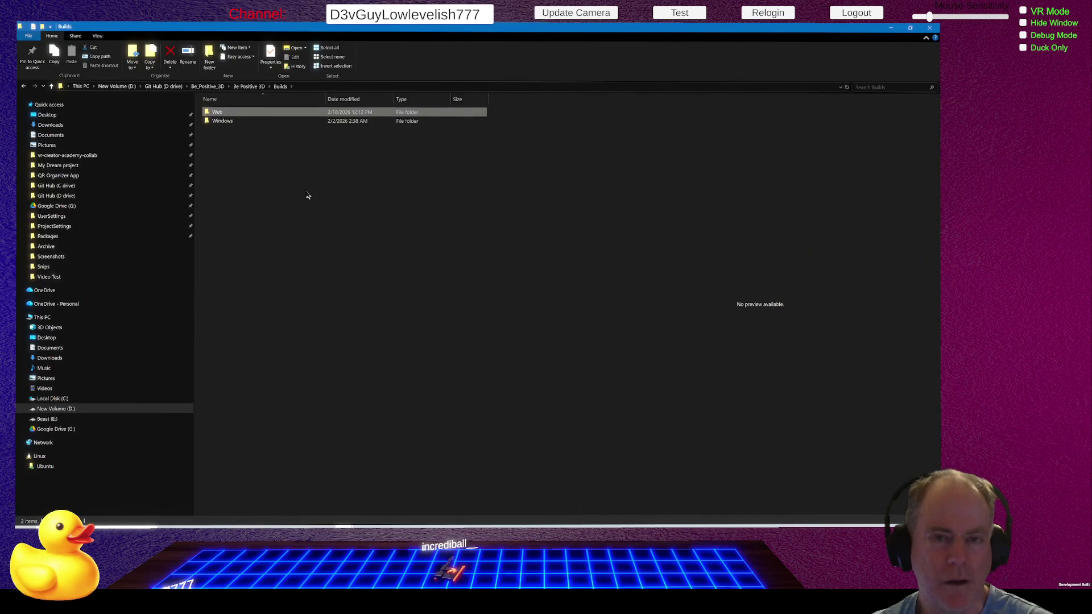
{"action": "scroll", "coordinate": [308, 198], "scroll_direction": "down", "scroll_amount": 1}
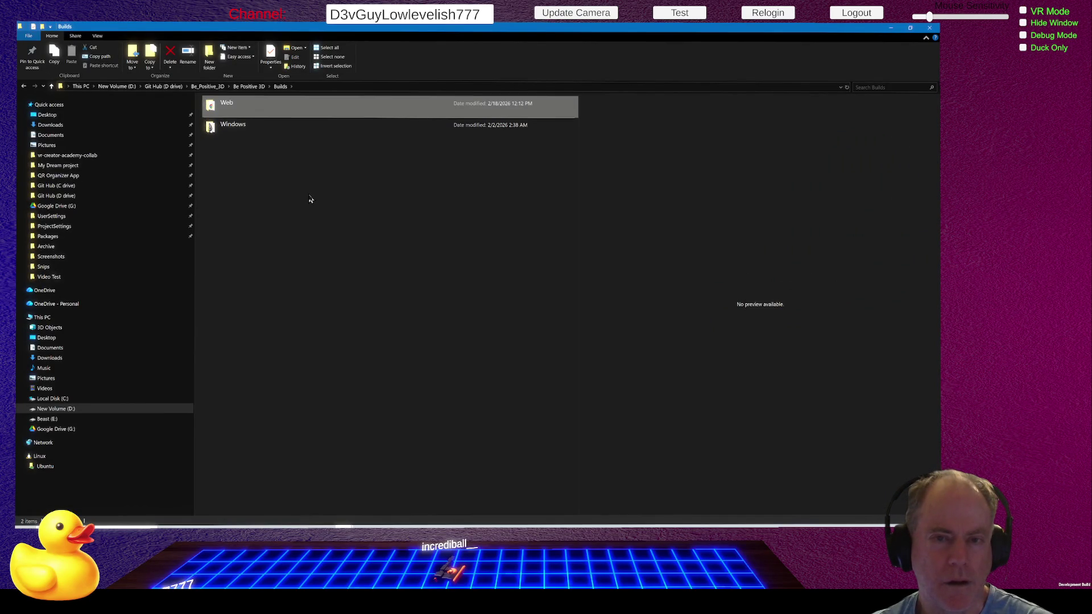
{"action": "double_click", "coordinate": [230, 107]}
{"action": "double_click", "coordinate": [227, 113]}
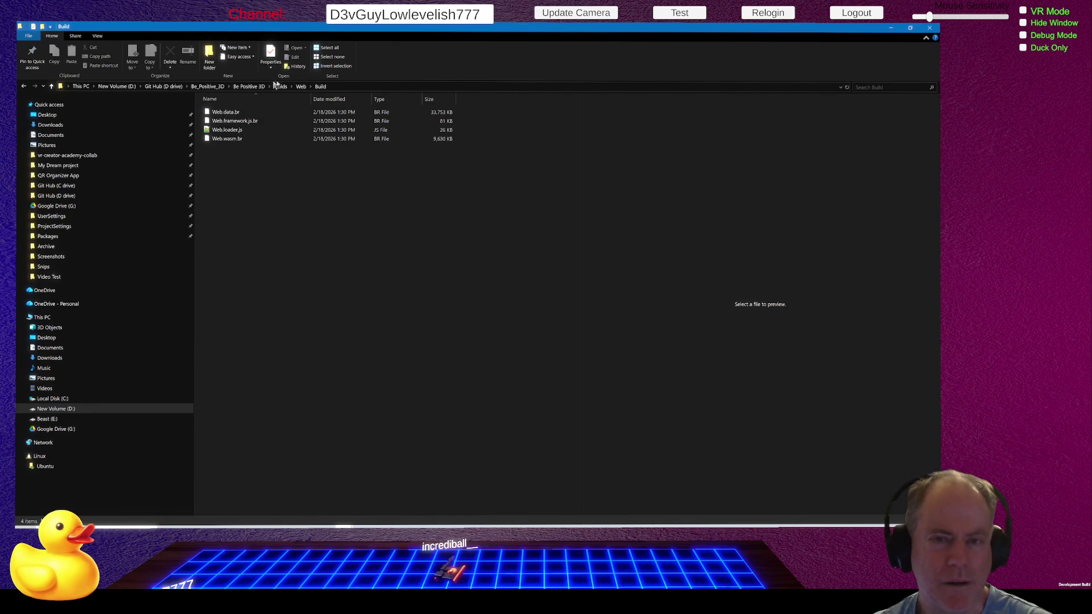
{"action": "left_click", "coordinate": [301, 87]}
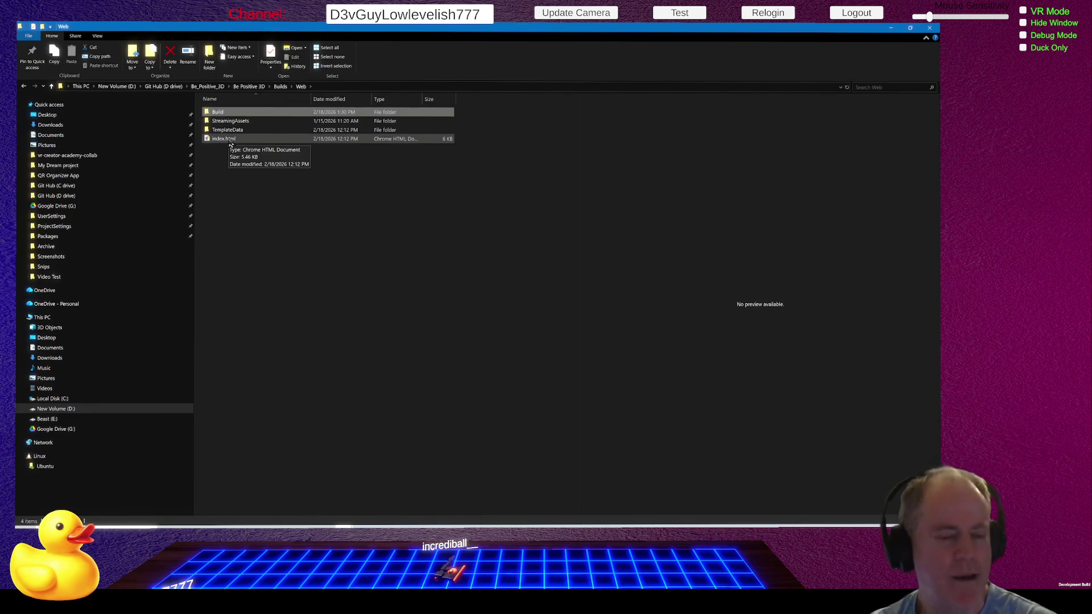
{"action": "left_click", "coordinate": [230, 141]}
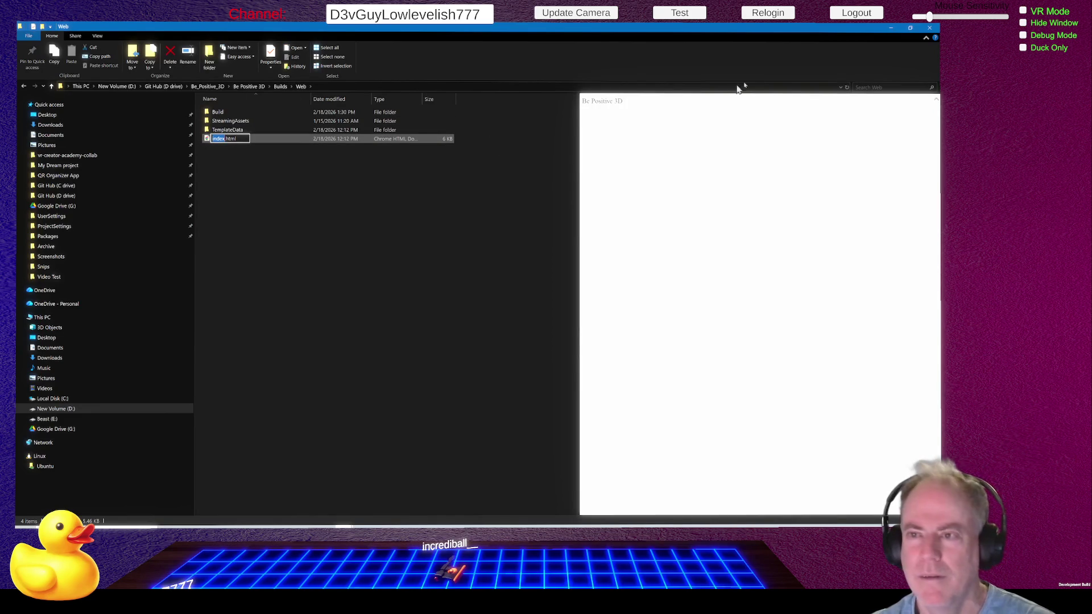
{"action": "key", "text": "F2"}
{"action": "key", "text": "Return"}
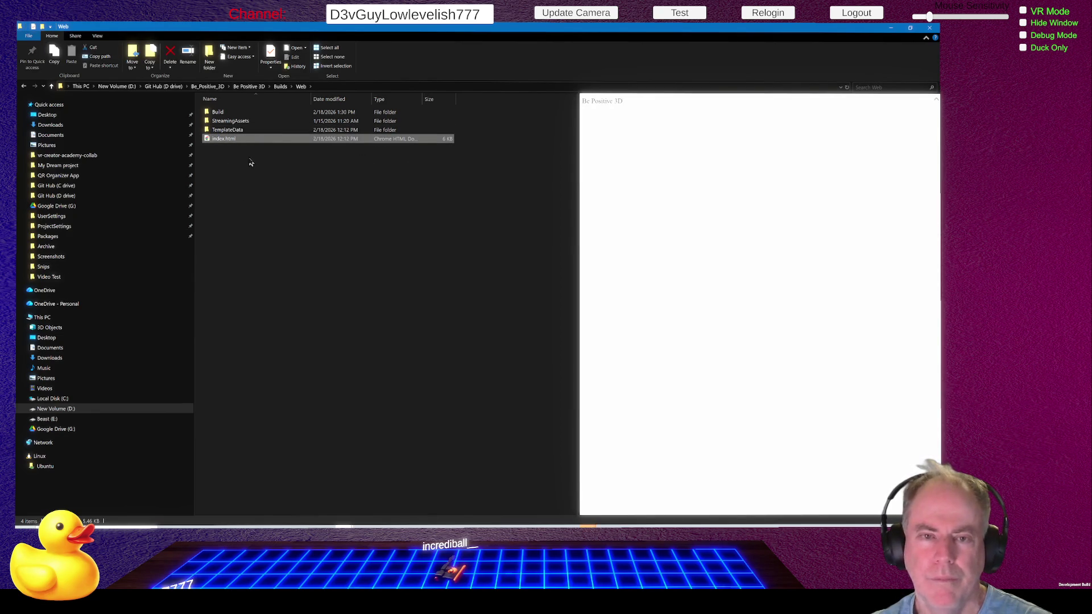
{"action": "right_click", "coordinate": [218, 146]}
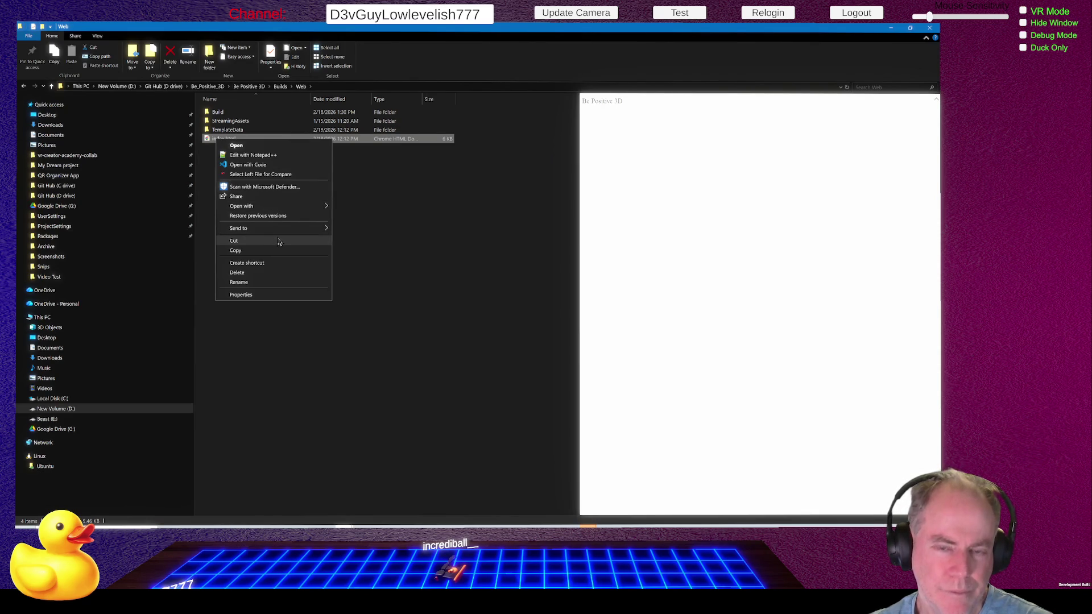
{"action": "mouse_move", "coordinate": [259, 207]}
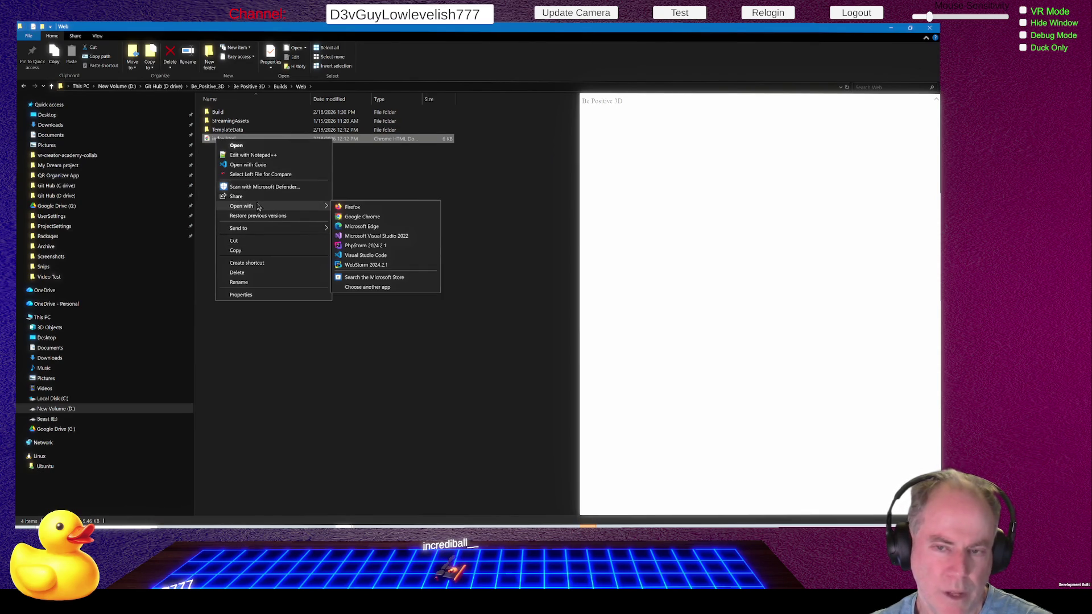
{"action": "left_click", "coordinate": [375, 221]}
{"action": "left_click", "coordinate": [226, 141]}
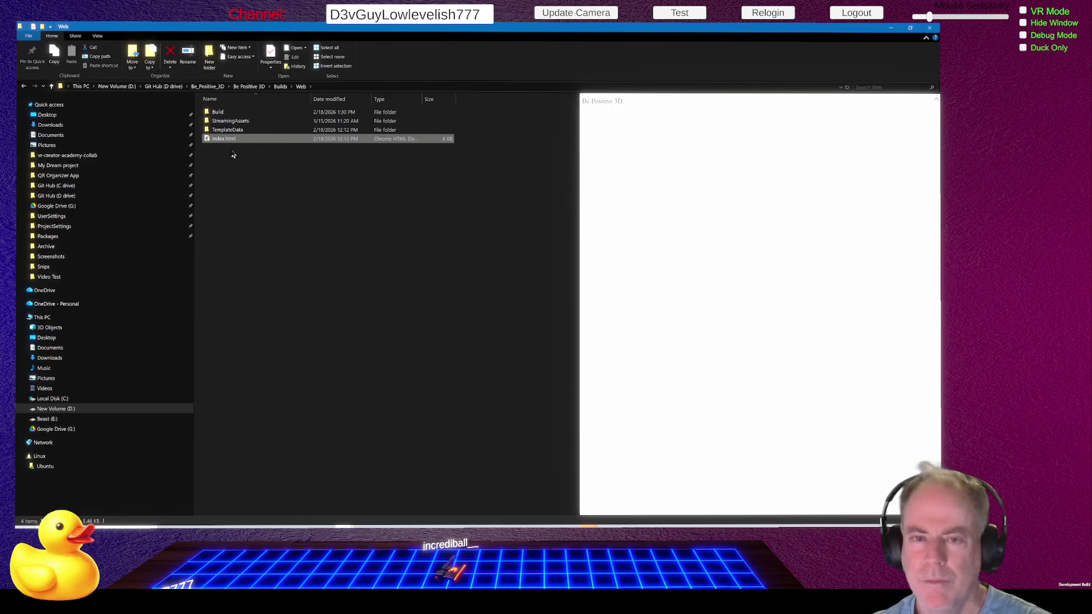
{"action": "key", "text": "alt"}
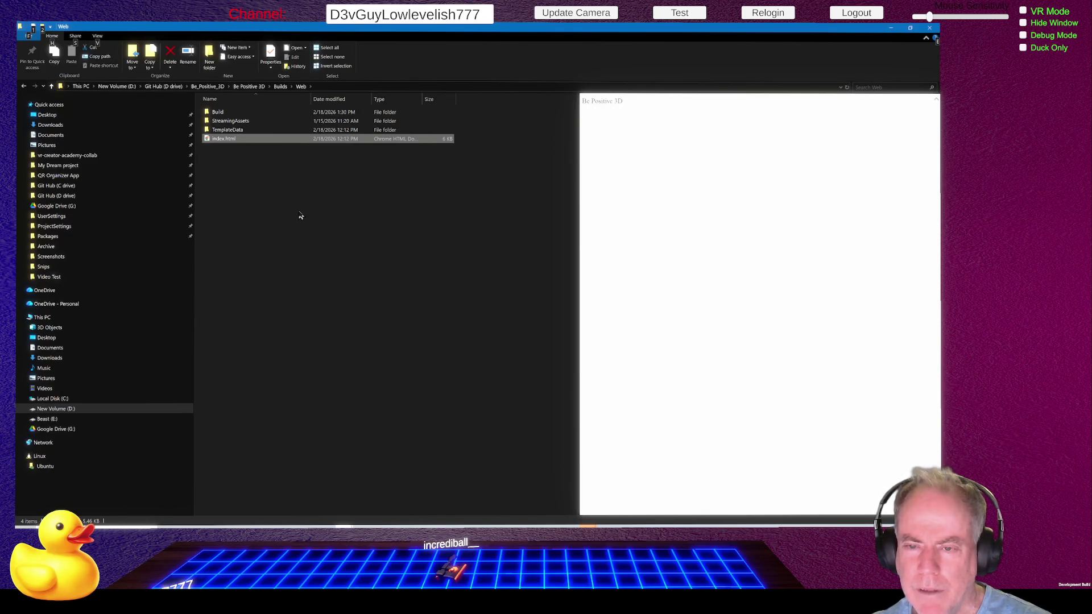
Step: Dismiss the ribbon key tips, select index.html in the Web build folder, and return to Unity
{"action": "key", "text": "Escape"}
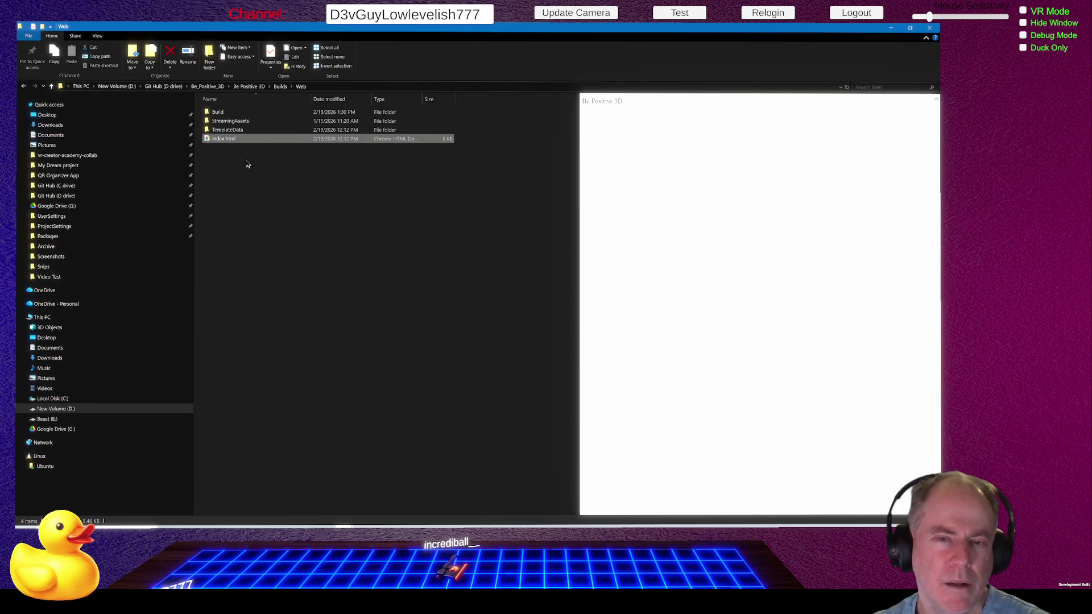
{"action": "left_click", "coordinate": [222, 142]}
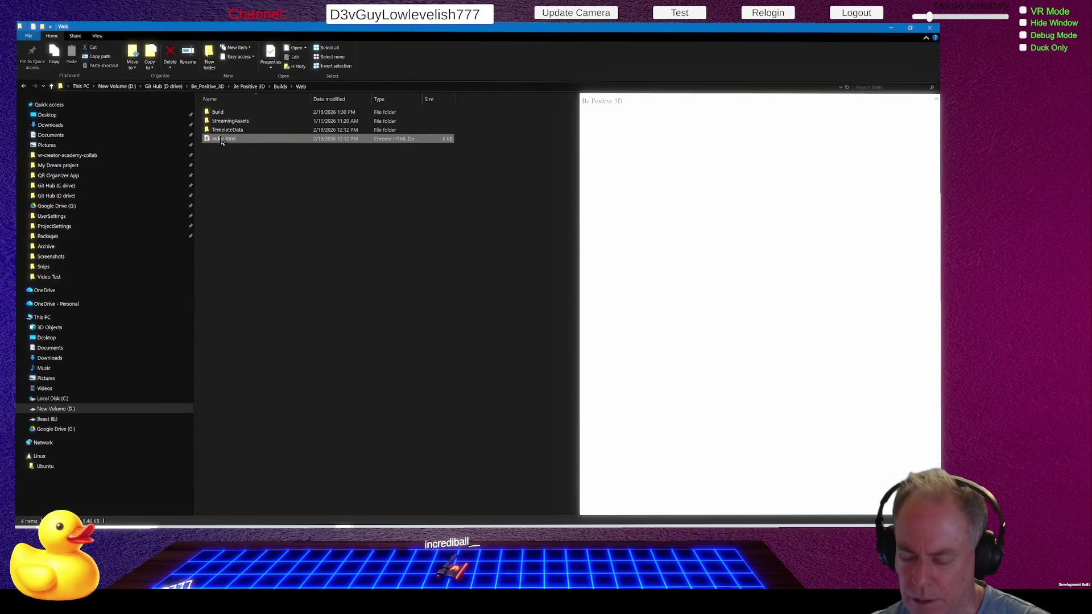
{"action": "key", "text": "alt+Tab"}
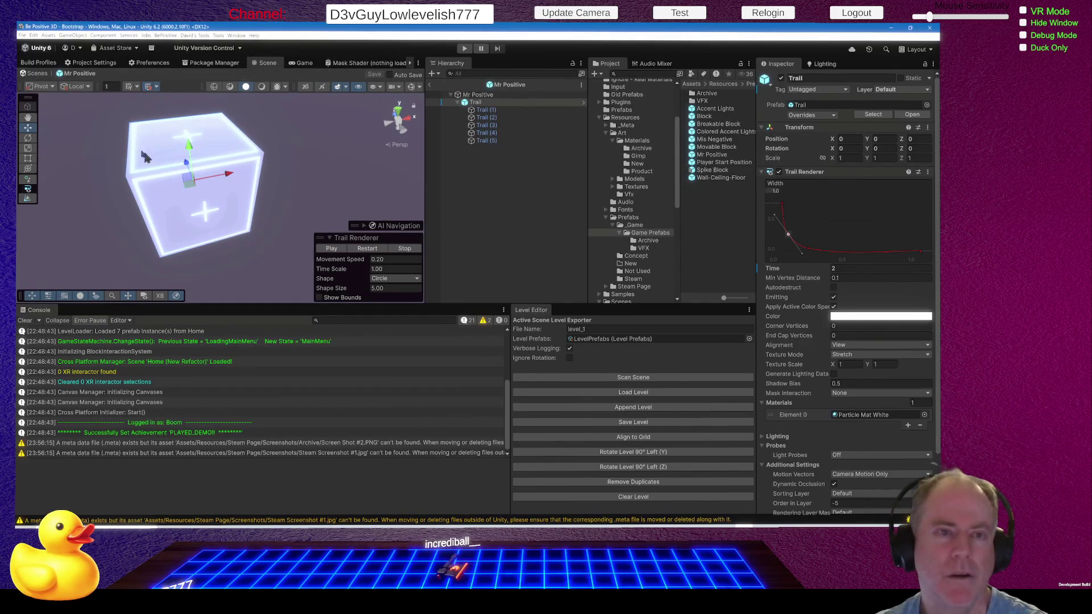
Step: In Build Profiles, choose Web and switch the active platform from Windows to Web
{"action": "left_click", "coordinate": [46, 63]}
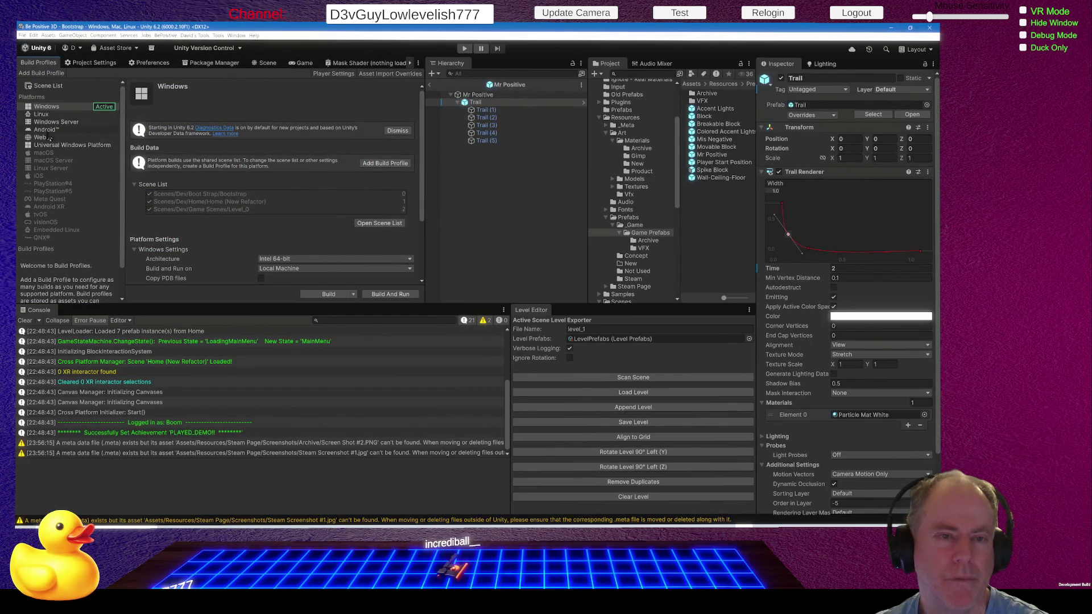
{"action": "left_click", "coordinate": [49, 137]}
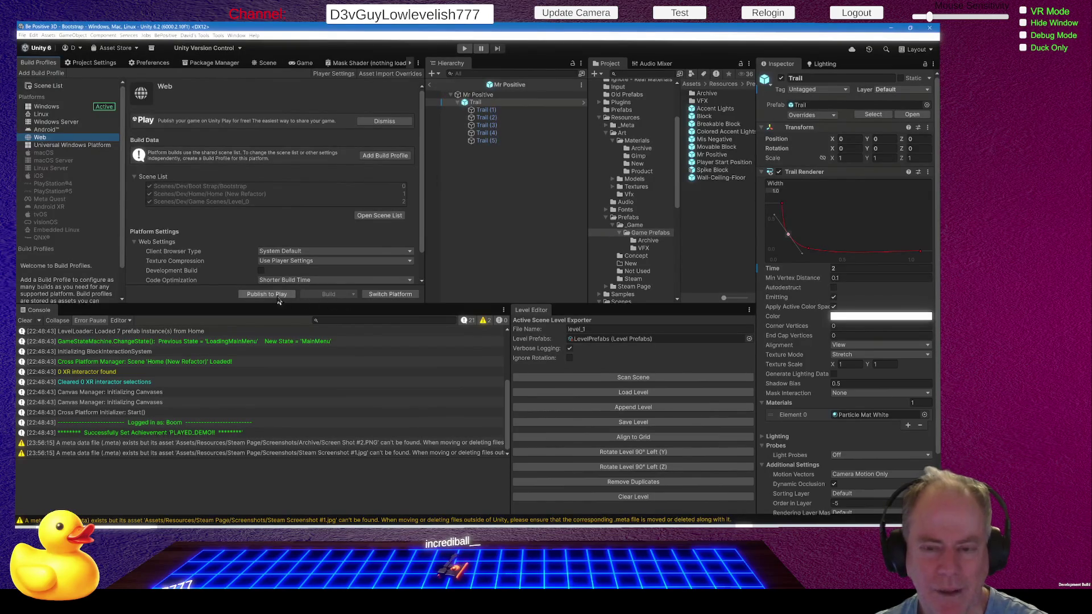
{"action": "left_click", "coordinate": [380, 296]}
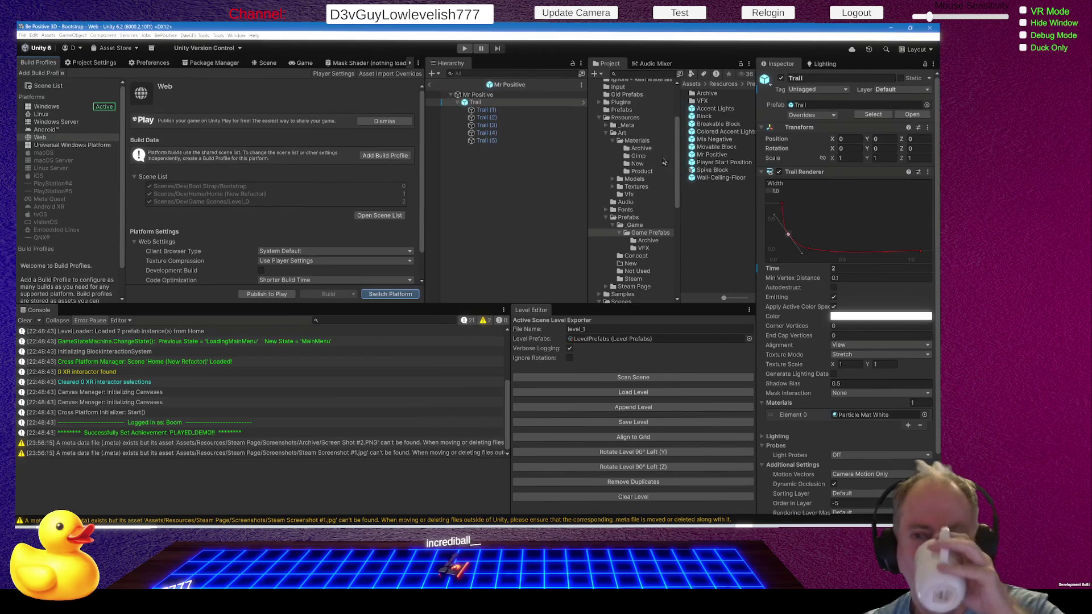
{"action": "scroll", "coordinate": [655, 210], "scroll_direction": "down", "scroll_amount": 2}
Step: Scroll through the Project folder tree while compilation and domain reload finish after the Web switch
{"action": "scroll", "coordinate": [655, 209], "scroll_direction": "down", "scroll_amount": 4}
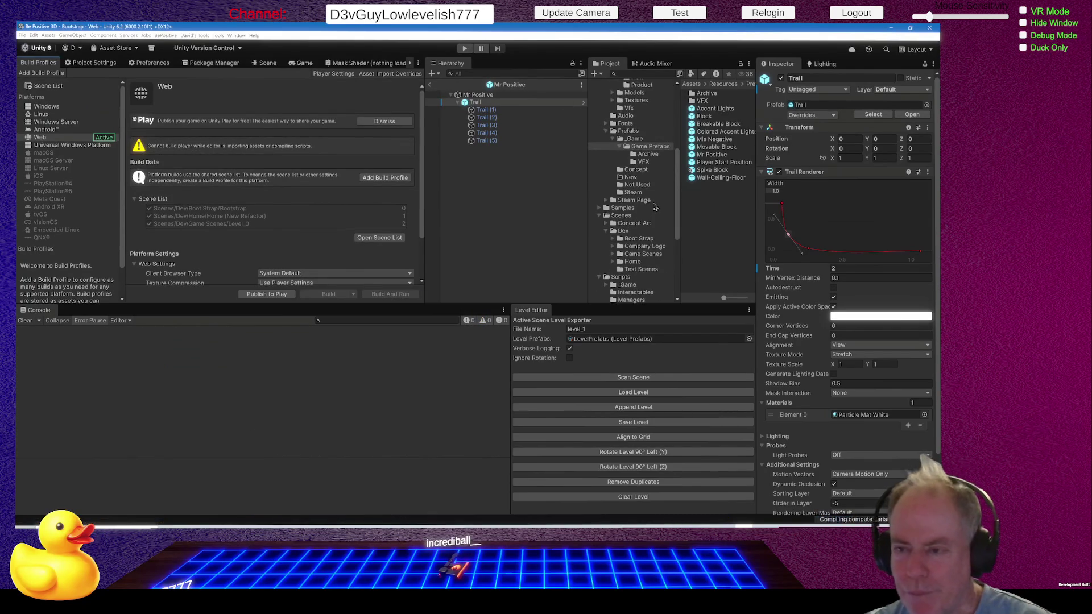
{"action": "scroll", "coordinate": [656, 208], "scroll_direction": "up", "scroll_amount": 8}
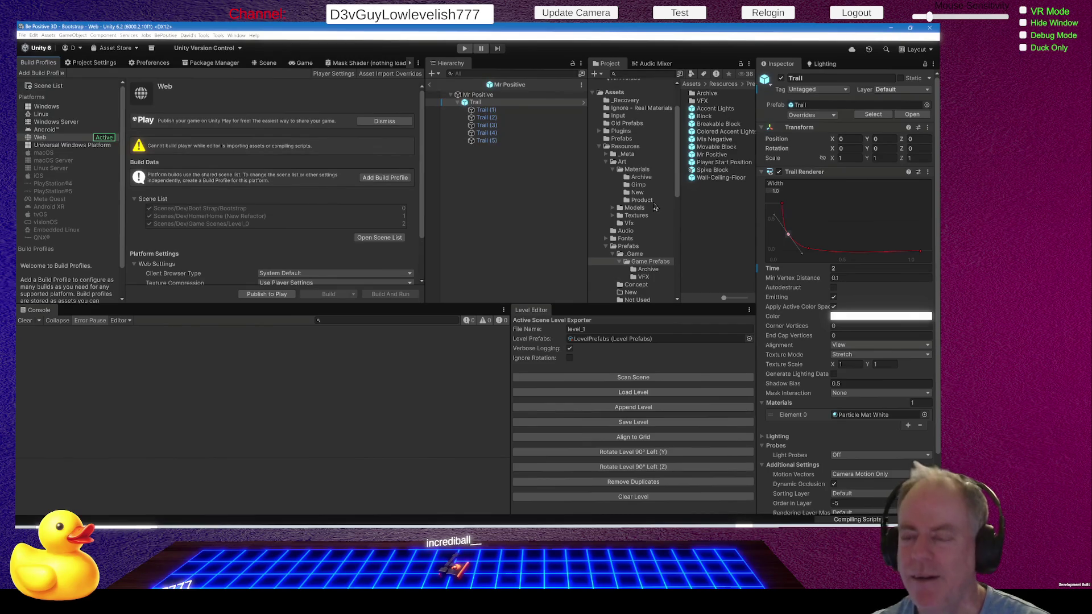
{"action": "scroll", "coordinate": [655, 207], "scroll_direction": "up", "scroll_amount": 2}
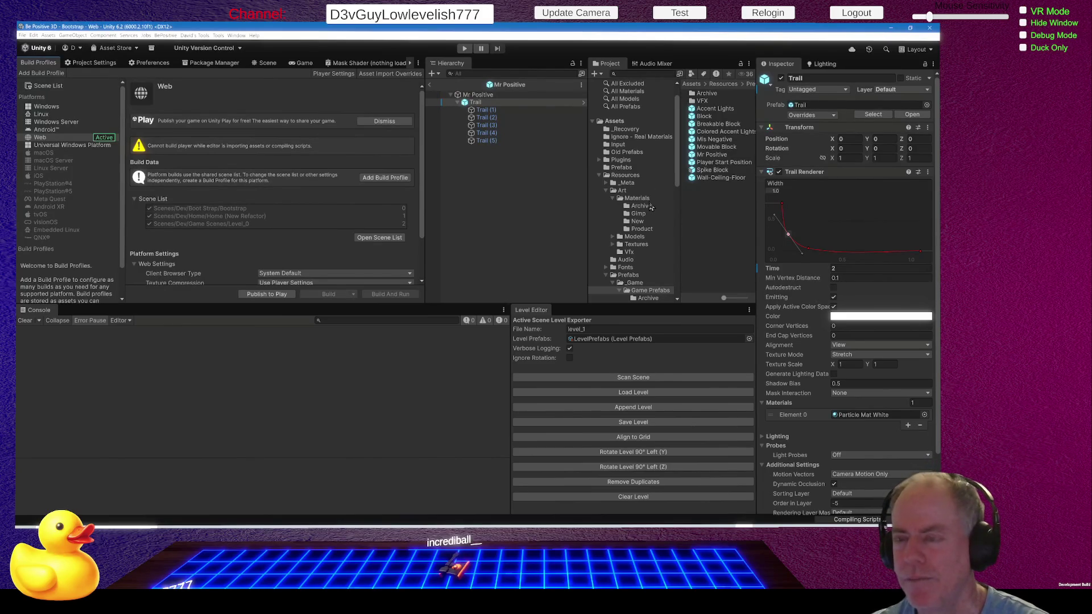
{"action": "scroll", "coordinate": [651, 206], "scroll_direction": "down", "scroll_amount": 3}
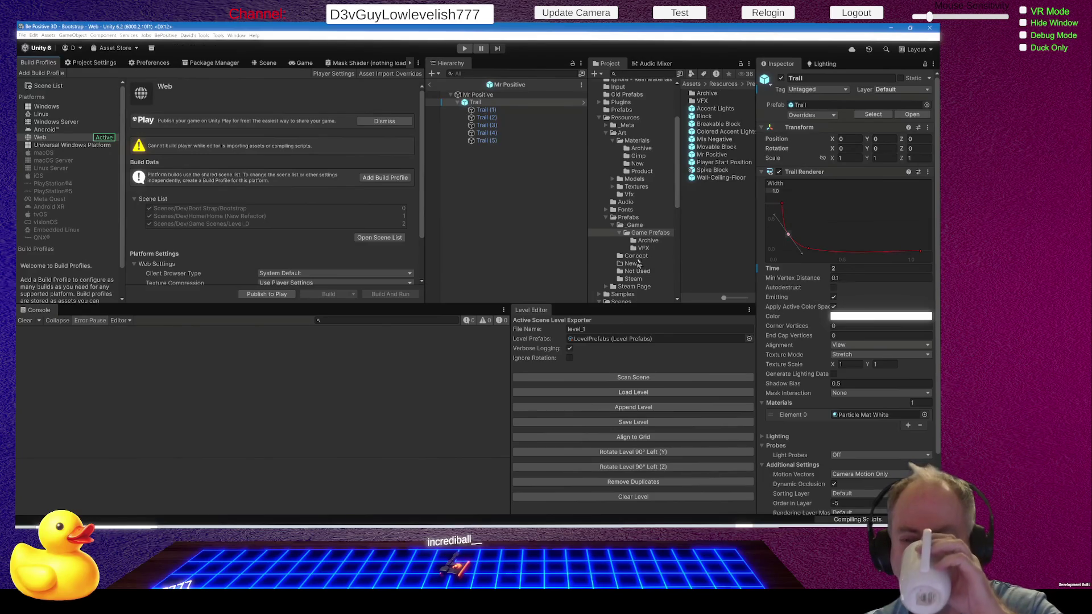
{"action": "scroll", "coordinate": [660, 270], "scroll_direction": "down", "scroll_amount": 6}
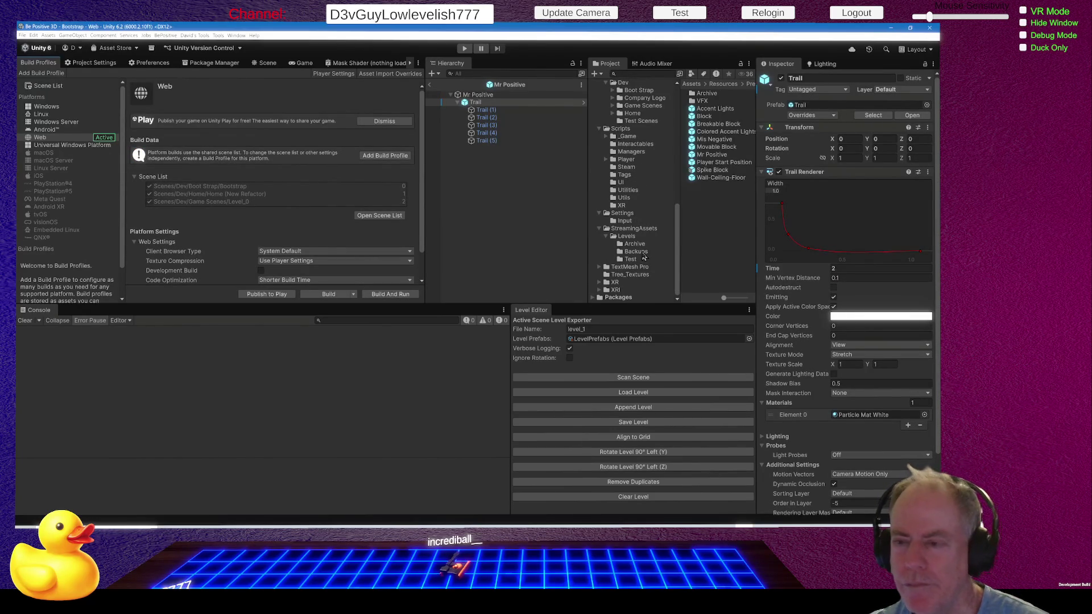
{"action": "scroll", "coordinate": [645, 249], "scroll_direction": "up", "scroll_amount": 2}
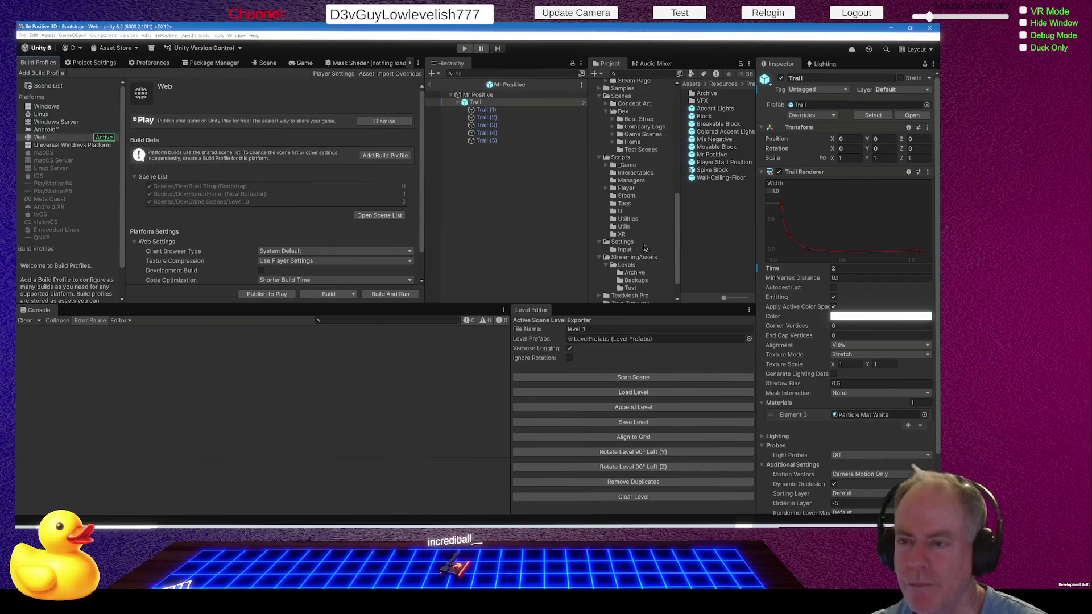
{"action": "scroll", "coordinate": [645, 249], "scroll_direction": "up", "scroll_amount": 4}
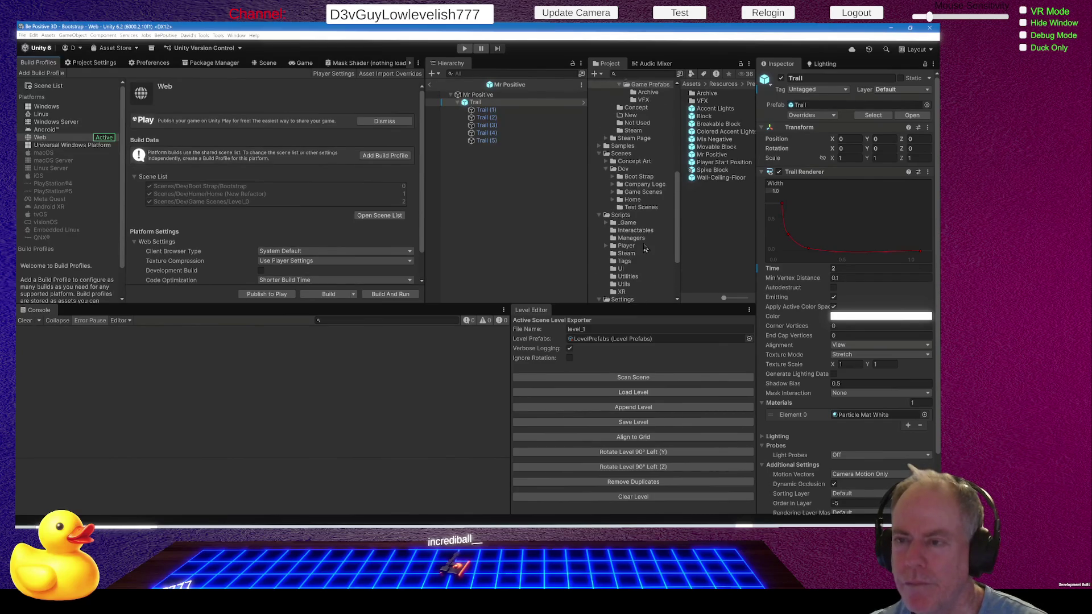
Step: Open Boot Strap/Bootstrap, uncheck Enable Test Level on Game Manager, and save with Ctrl+S
{"action": "left_click", "coordinate": [649, 178]}
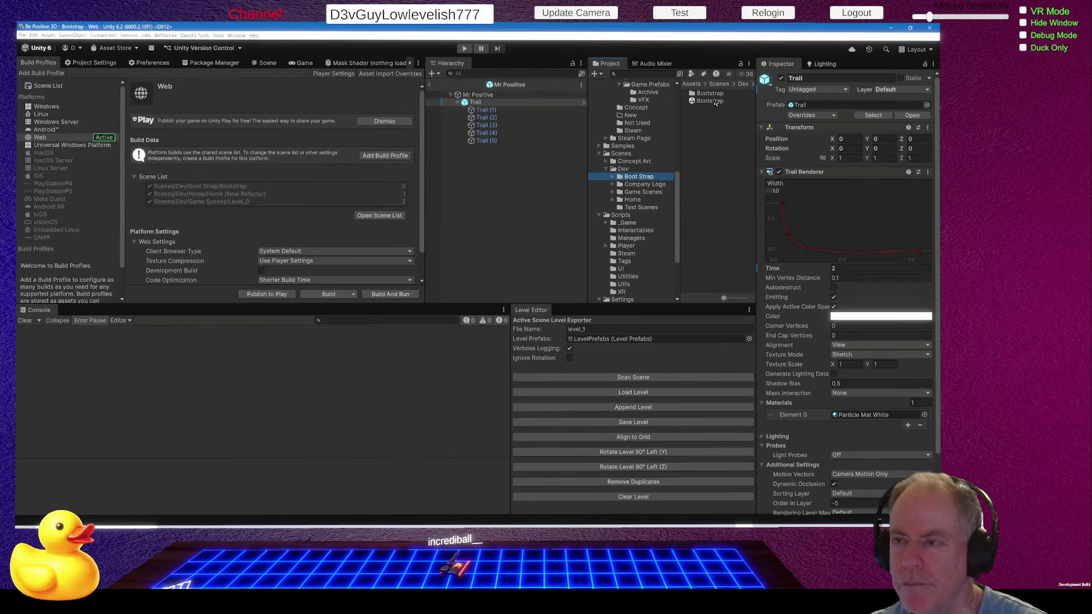
{"action": "double_click", "coordinate": [710, 101]}
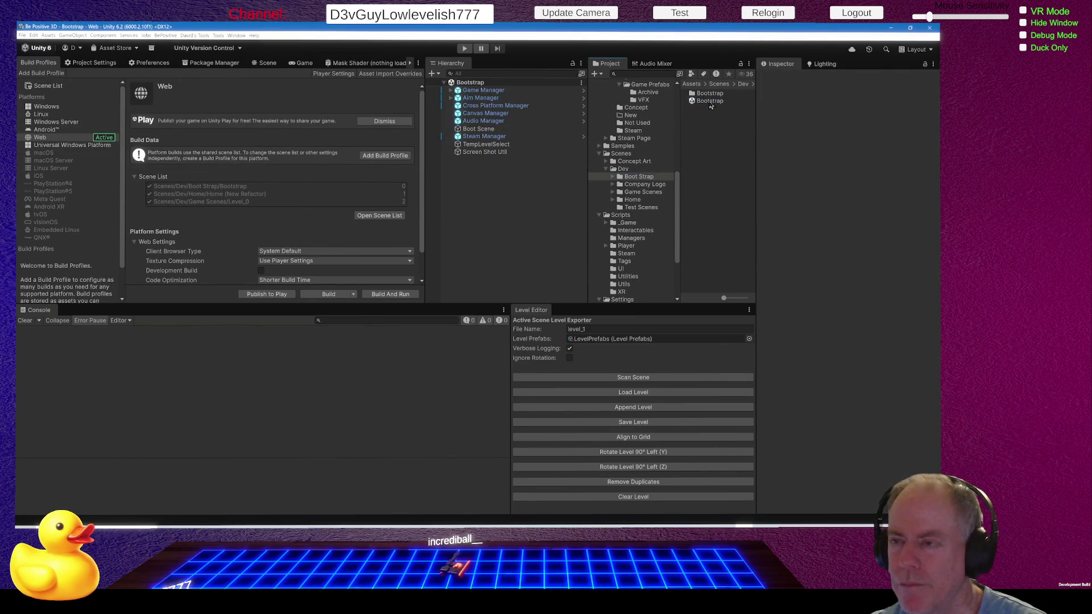
{"action": "left_click", "coordinate": [501, 92]}
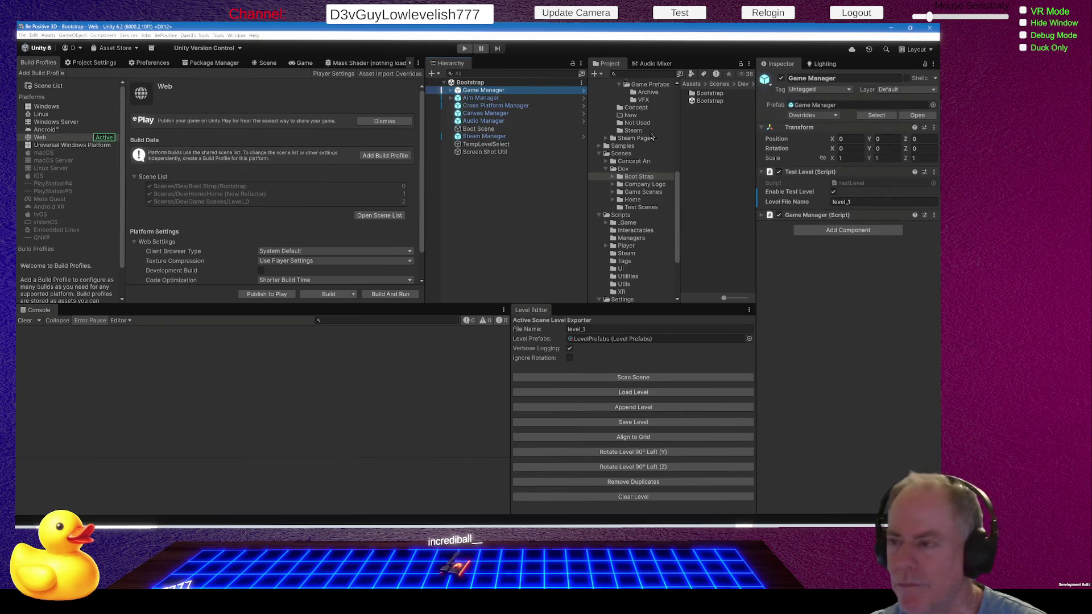
{"action": "left_click", "coordinate": [833, 192]}
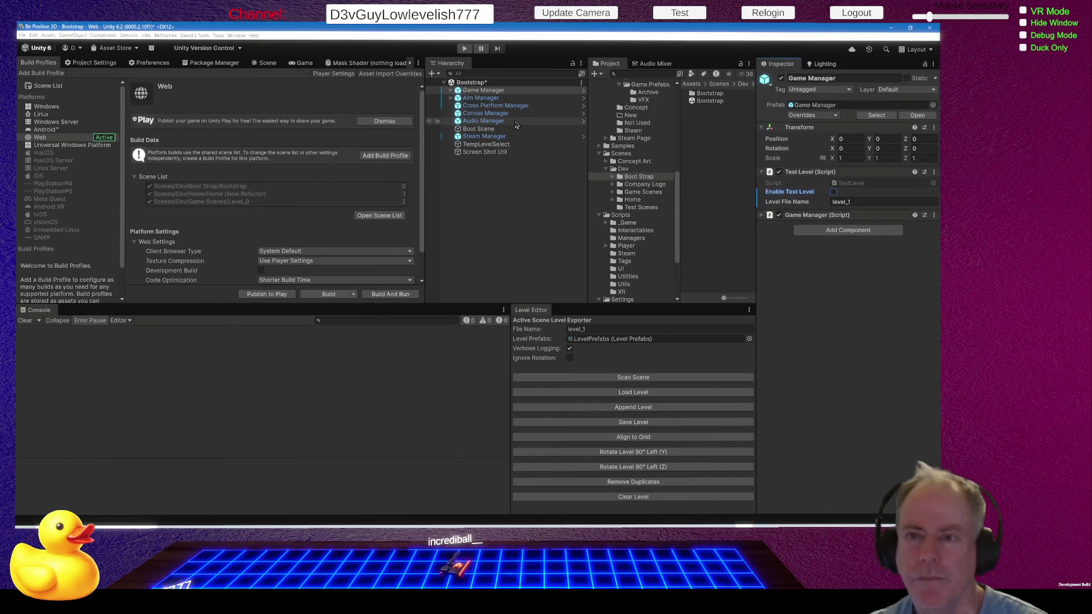
{"action": "key", "text": "ctrl+s"}
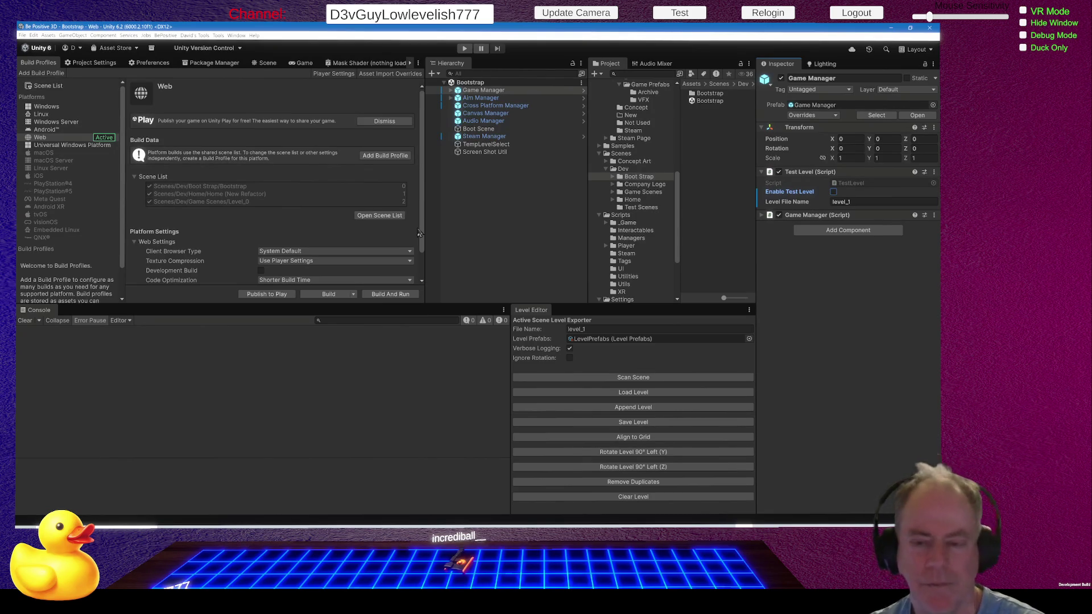
{"action": "left_click", "coordinate": [390, 294]}
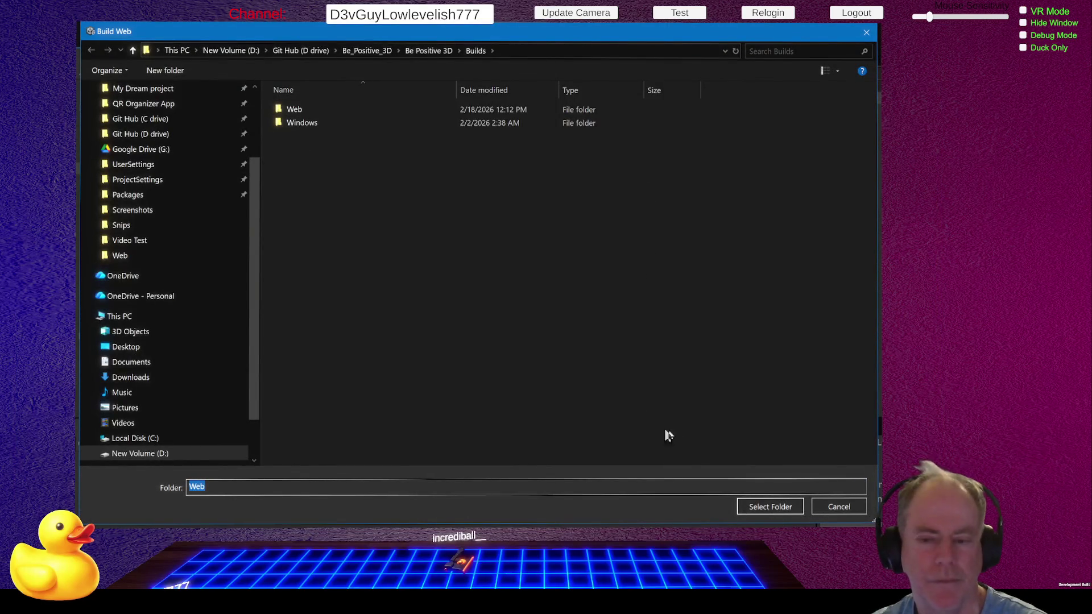
Step: Confirm Builds/Web as the Build And Run output folder
{"action": "left_click", "coordinate": [774, 506]}
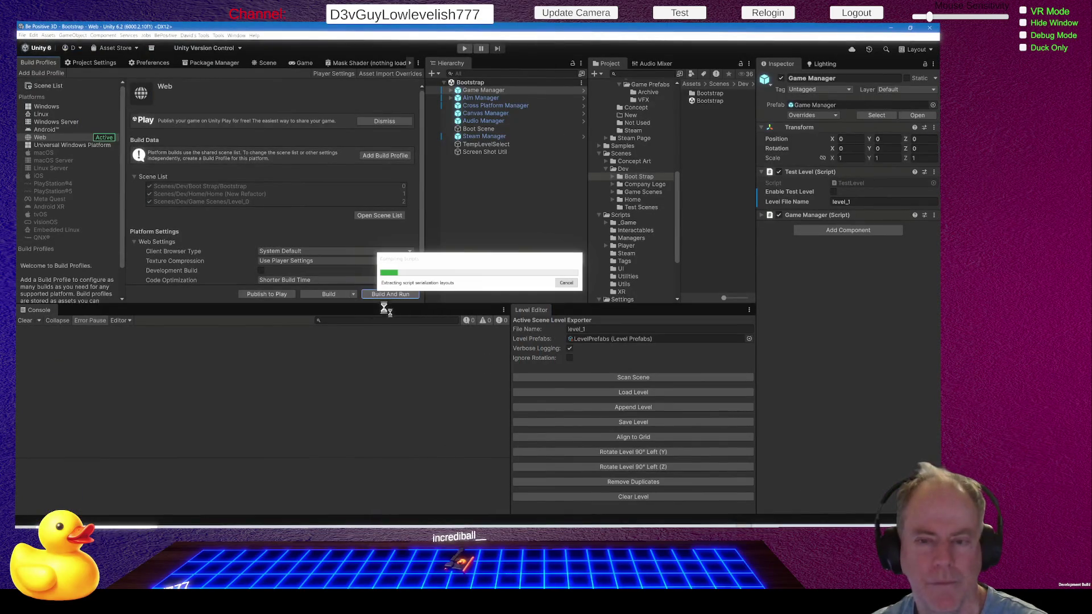
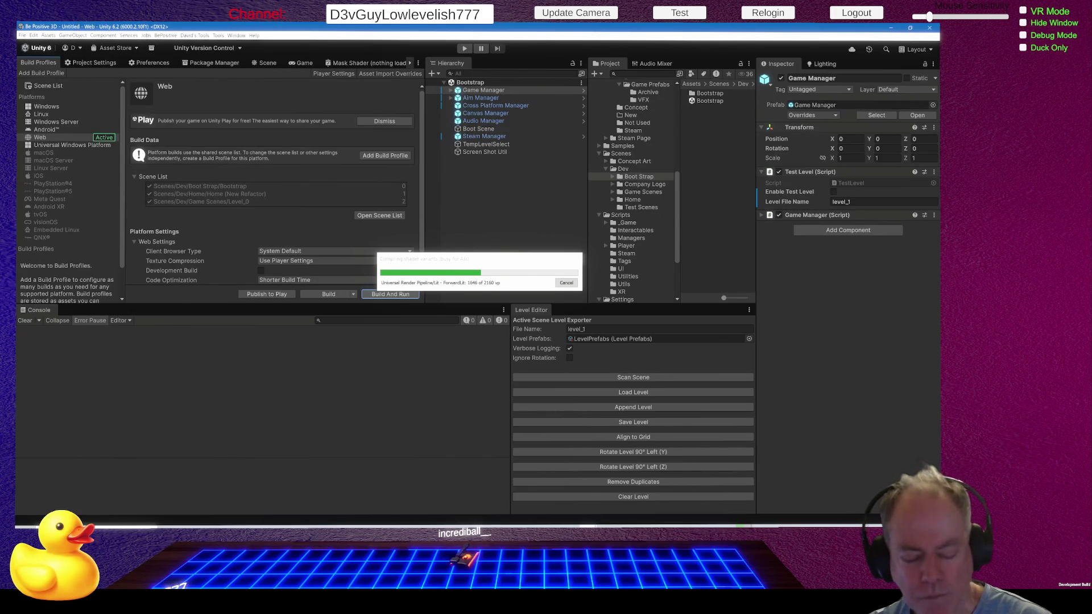
Step: Switch to the Be Positive! Steam store page in Chrome while the Web build compiles shaders
{"action": "key", "text": "alt+Tab"}
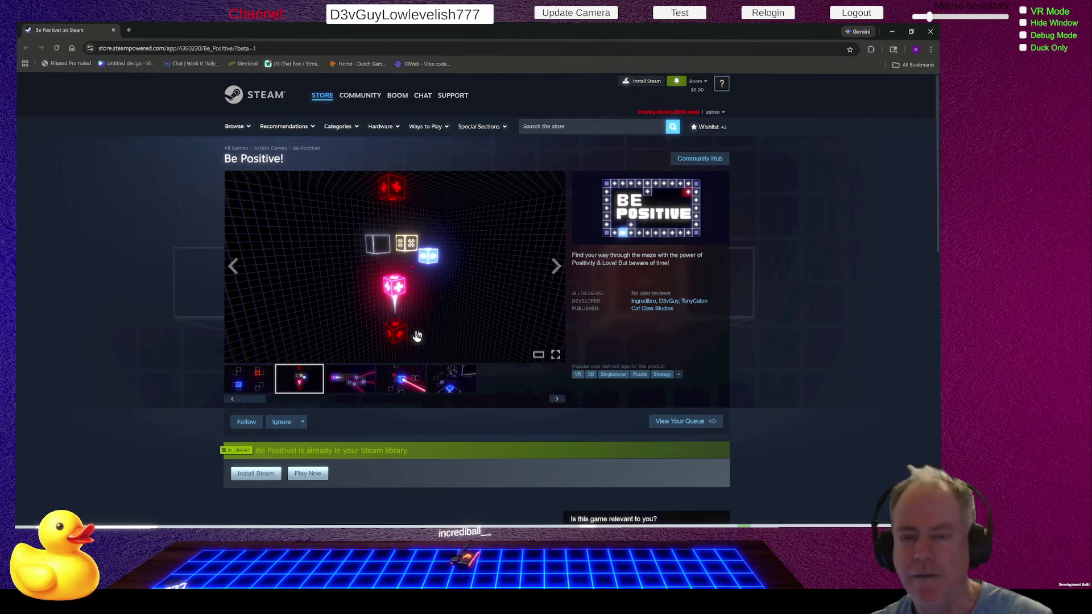
Step: View the five Be Positive! store screenshots, then minimize Chrome to return to Unity
{"action": "left_click", "coordinate": [257, 382]}
{"action": "left_click", "coordinate": [296, 389]}
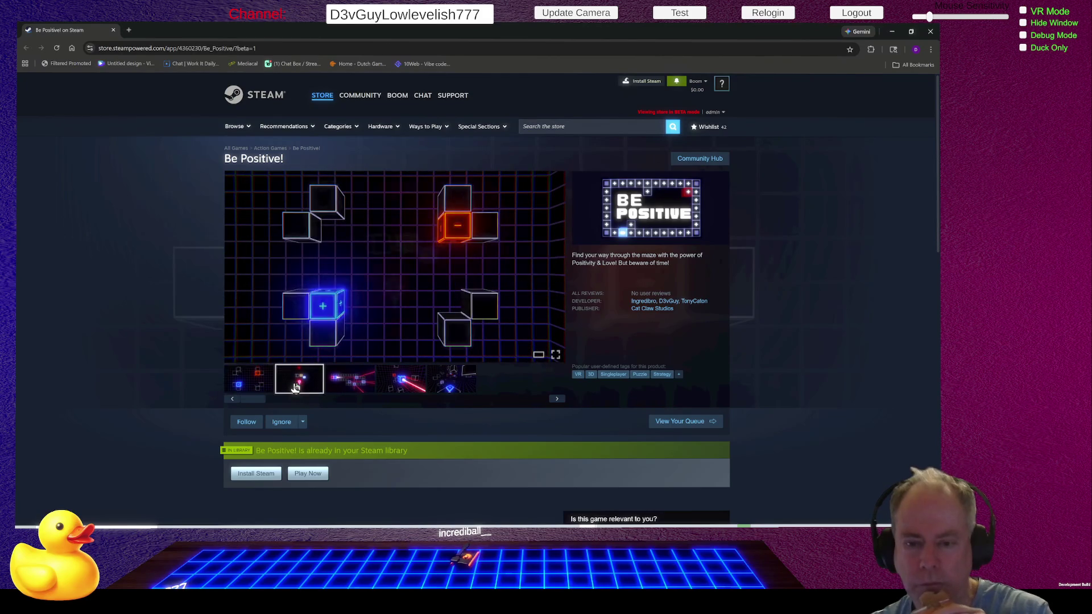
{"action": "left_click", "coordinate": [350, 391]}
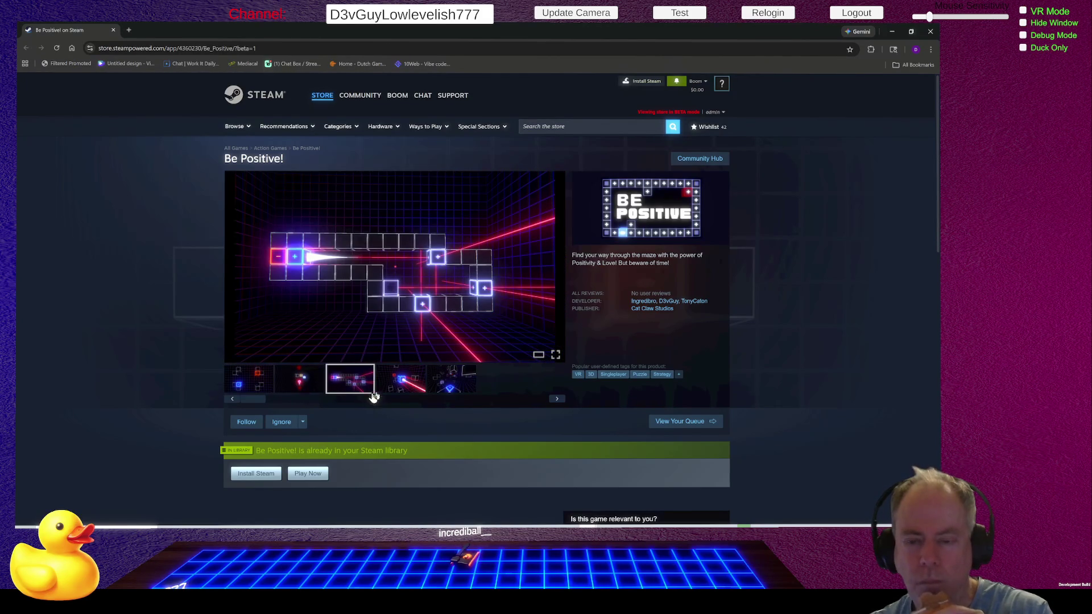
{"action": "left_click", "coordinate": [407, 384]}
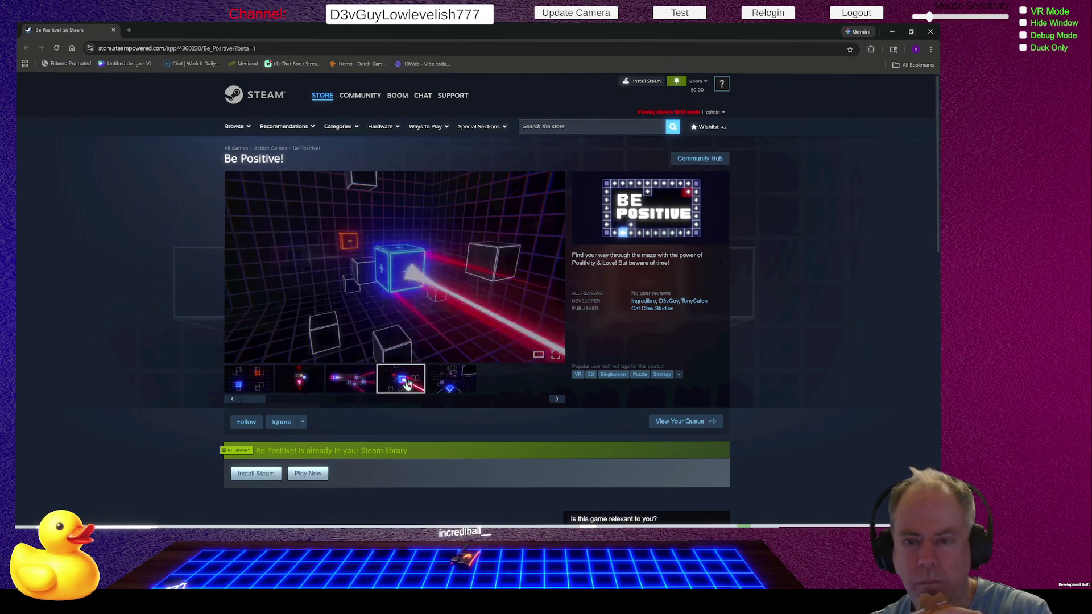
{"action": "left_click", "coordinate": [460, 385]}
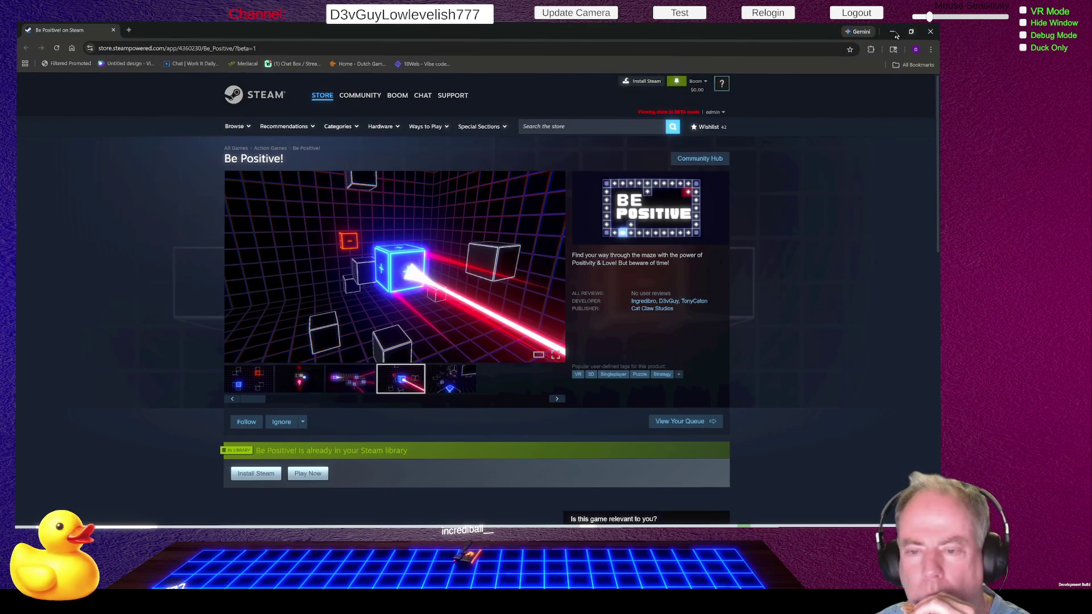
{"action": "left_click", "coordinate": [894, 32]}
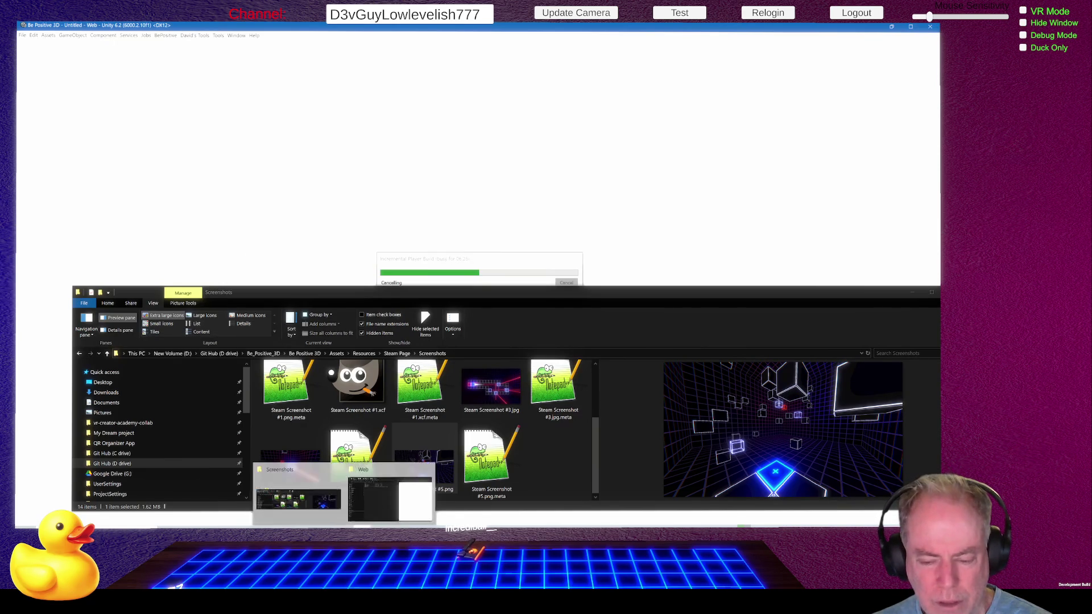
Step: Move from the Steam Page Screenshots folder to the Steam client, which shows Error Code -105
{"action": "mouse_move", "coordinate": [415, 528]}
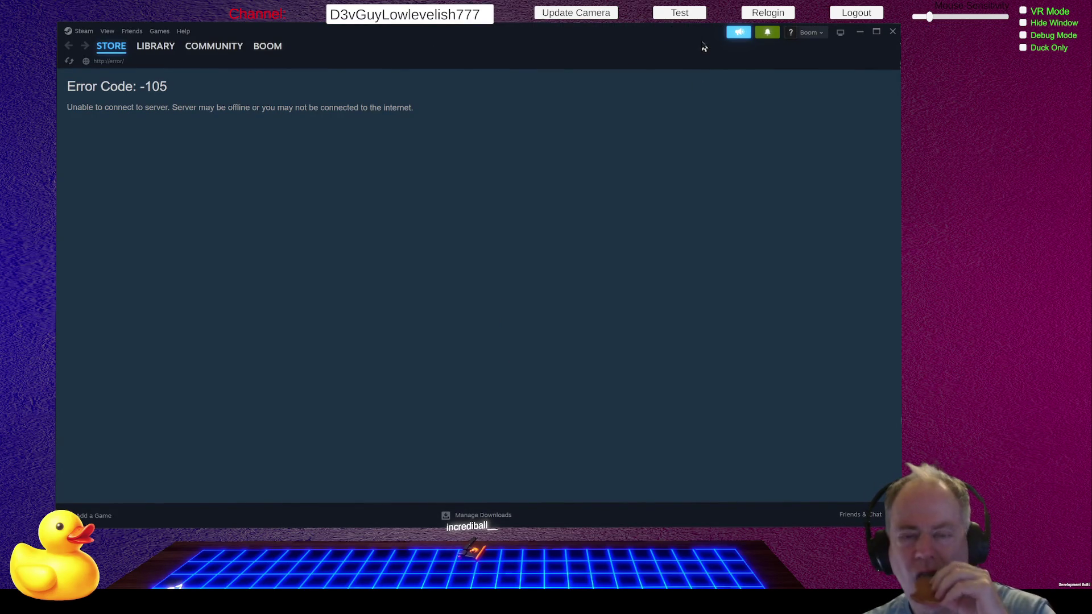
Step: Go to Library and then Store to load the storefront with Featured & Recommended and Discounts & Events
{"action": "left_click", "coordinate": [164, 45]}
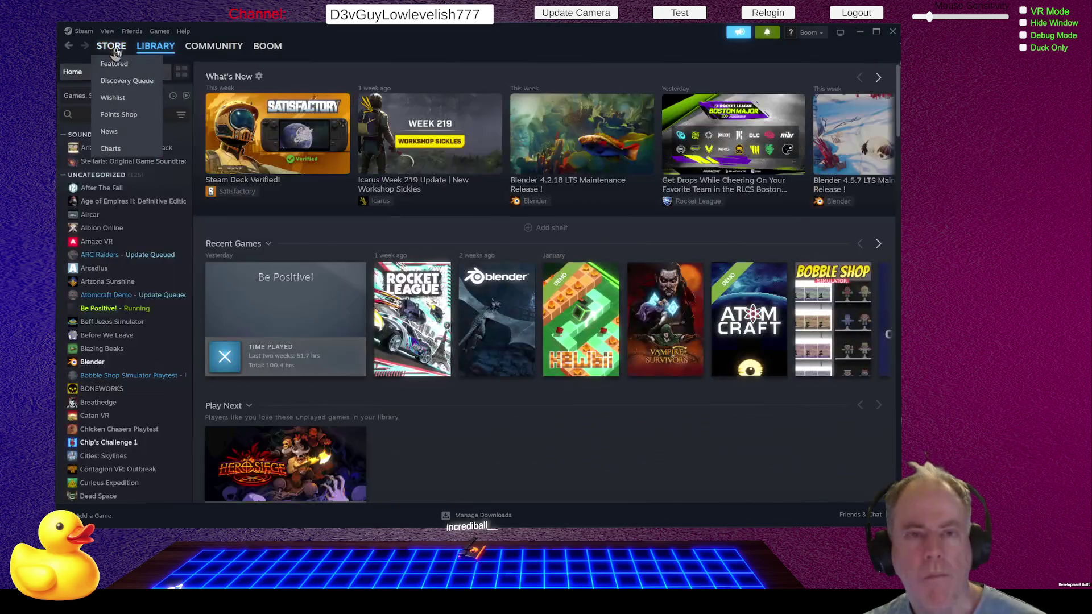
{"action": "left_click", "coordinate": [114, 49]}
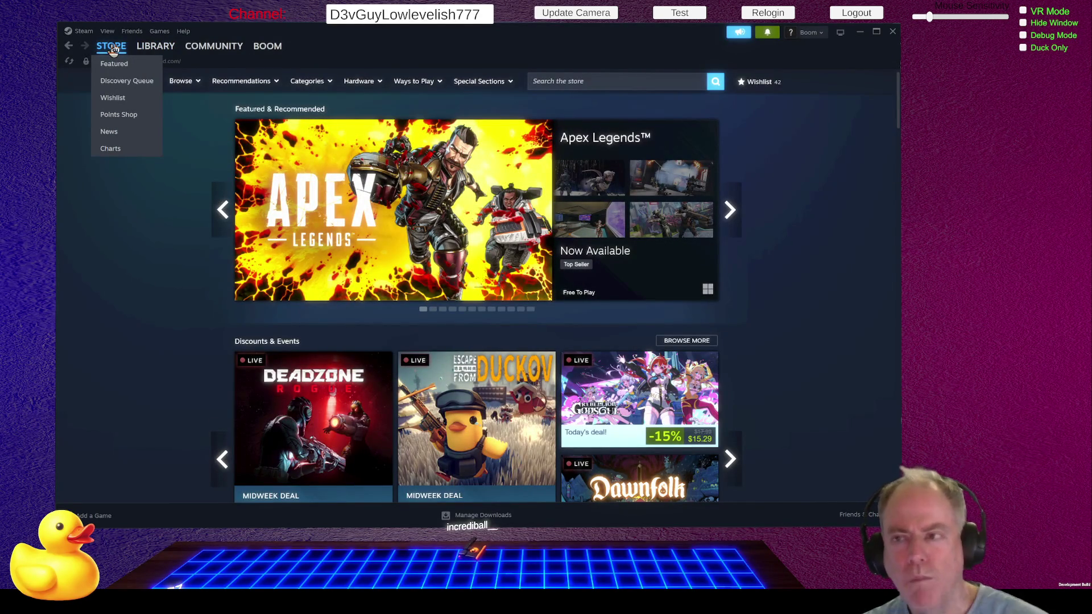
{"action": "mouse_move", "coordinate": [218, 50]}
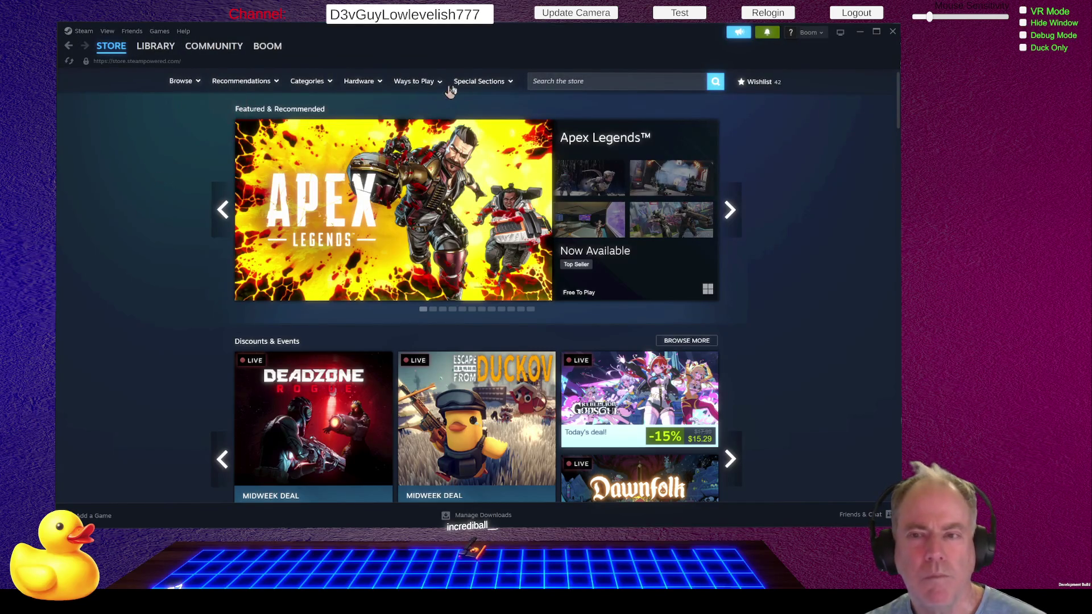
{"action": "mouse_move", "coordinate": [486, 86]}
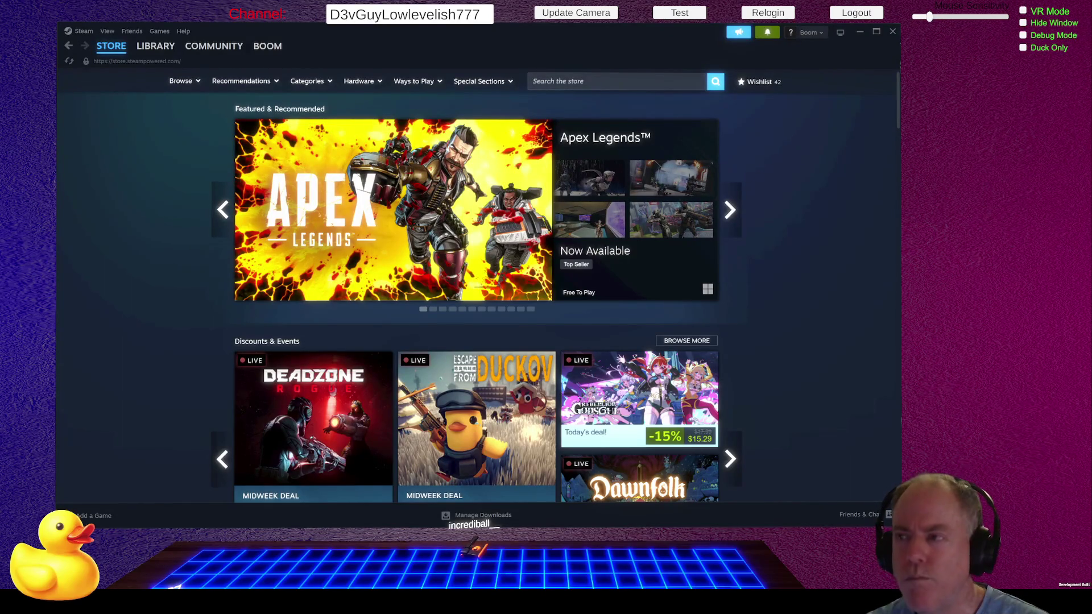
Step: Search Google for 'next fext' in a new Chrome tab and scroll through the crosstalk results
{"action": "key", "text": "alt+Tab"}
{"action": "left_click", "coordinate": [854, 32]}
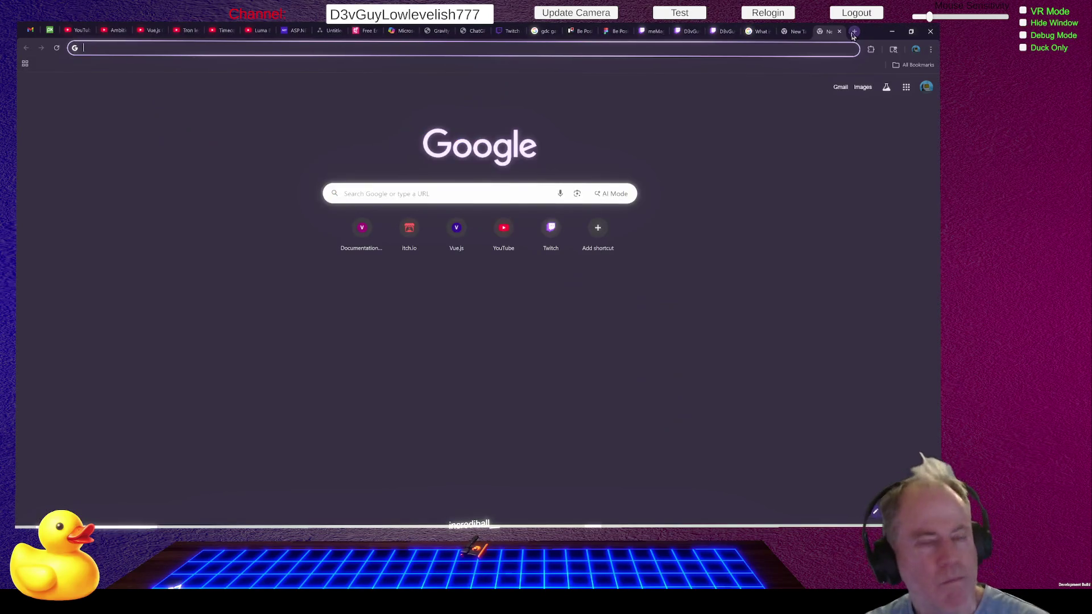
{"action": "type", "text": "Next"}
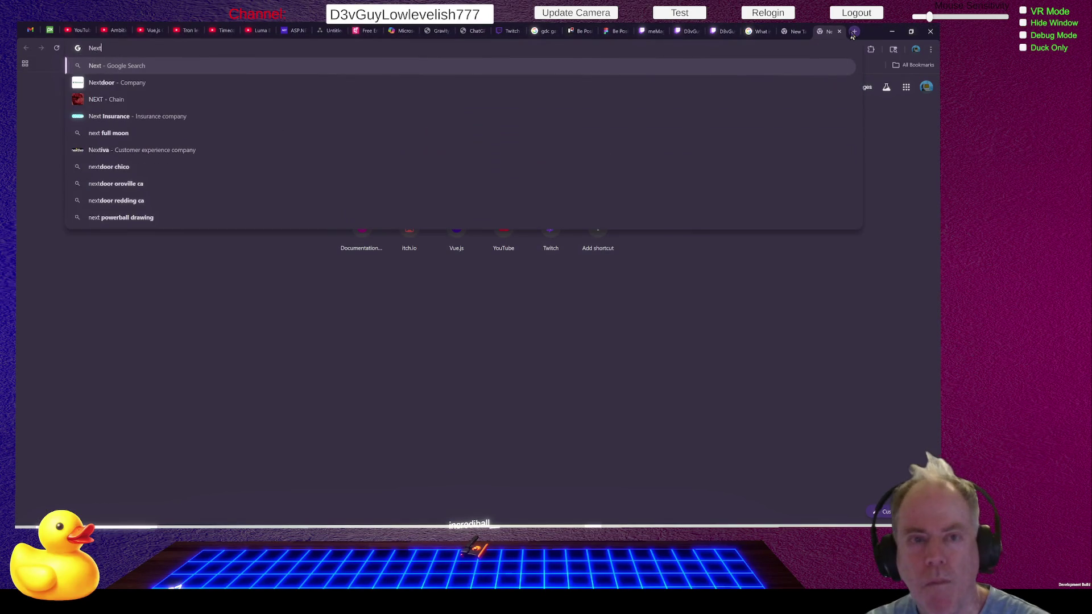
{"action": "type", "text": "fext"}
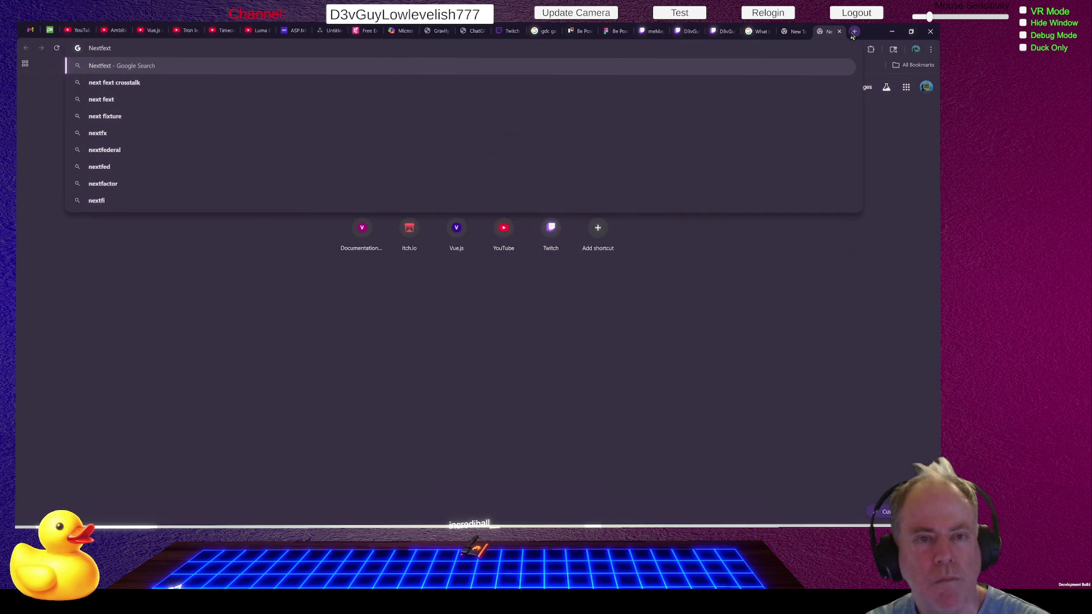
{"action": "key", "text": "Down"}
{"action": "key", "text": "Down"}
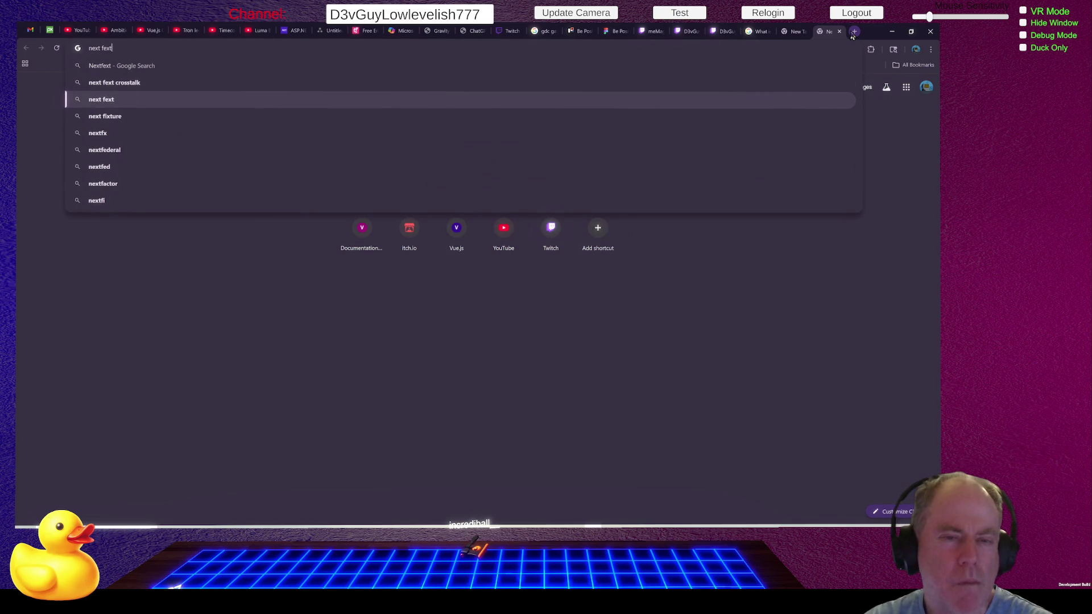
{"action": "key", "text": "Return"}
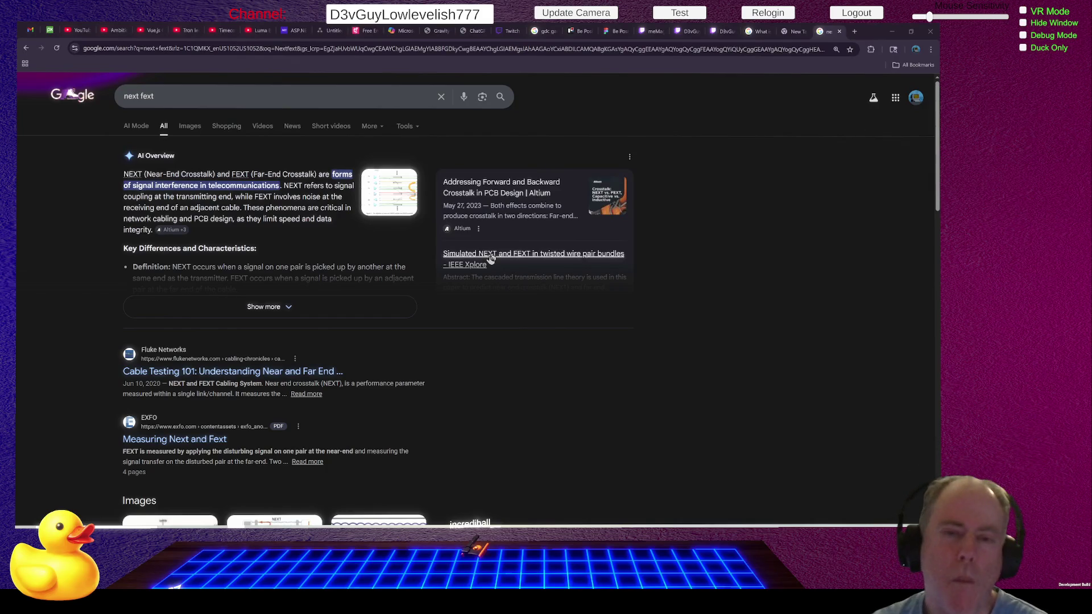
{"action": "scroll", "coordinate": [506, 316], "scroll_direction": "down", "scroll_amount": 1}
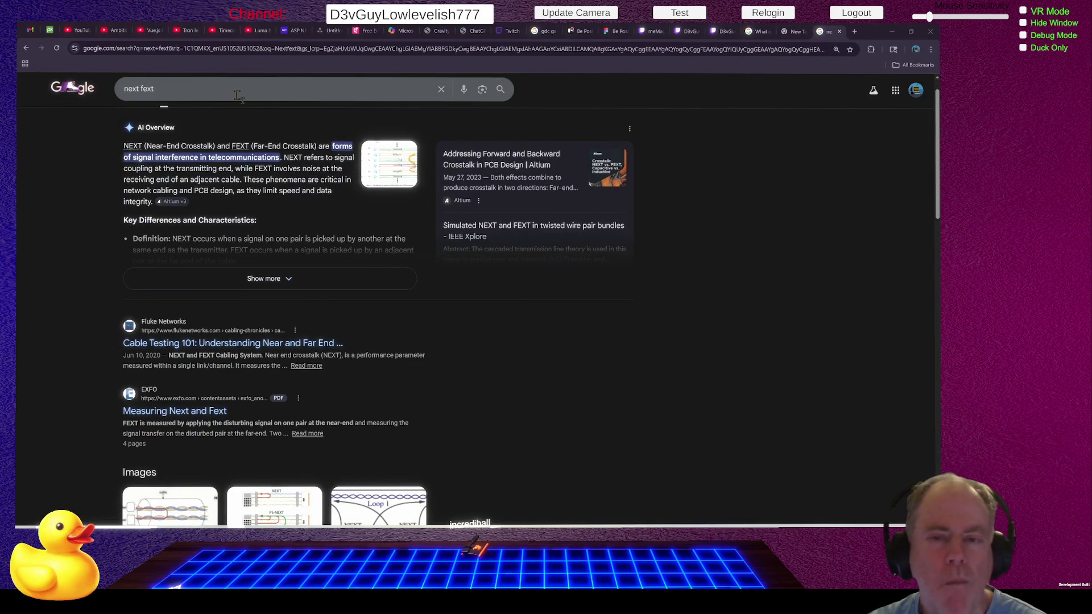
{"action": "scroll", "coordinate": [476, 204], "scroll_direction": "down", "scroll_amount": 5}
{"action": "scroll", "coordinate": [477, 206], "scroll_direction": "down", "scroll_amount": 4}
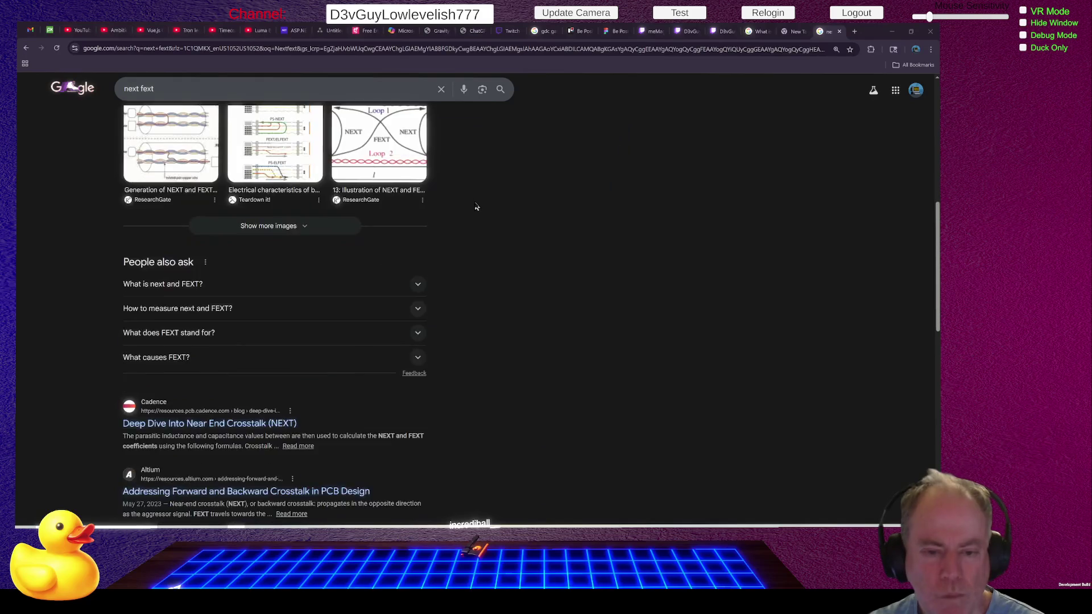
{"action": "scroll", "coordinate": [480, 209], "scroll_direction": "up", "scroll_amount": 10}
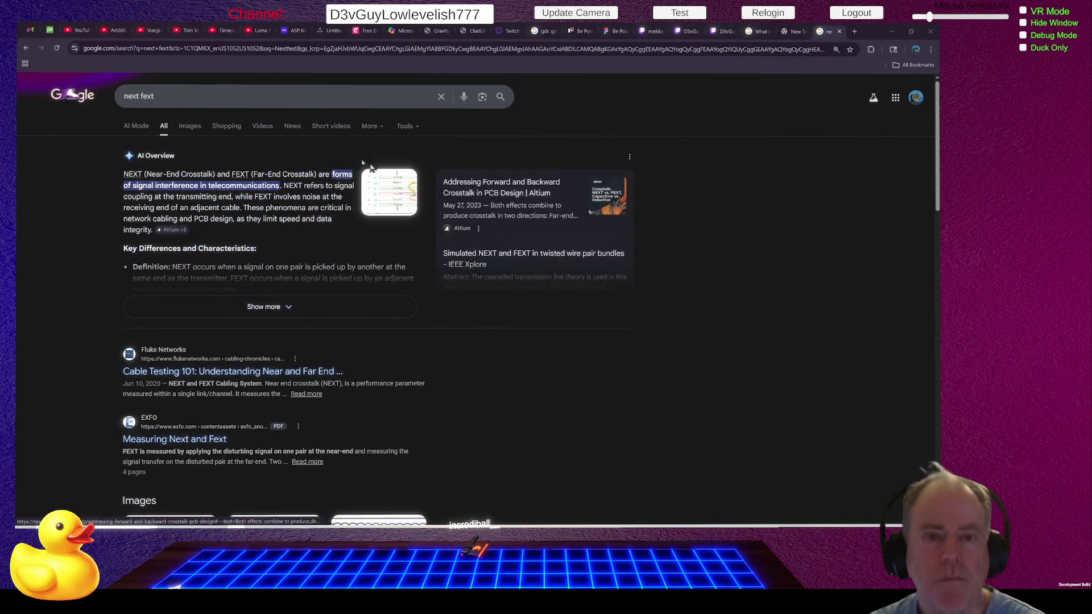
Step: Search for 'steam next fext' and open the official Steam Next Fest result
{"action": "left_click", "coordinate": [261, 94]}
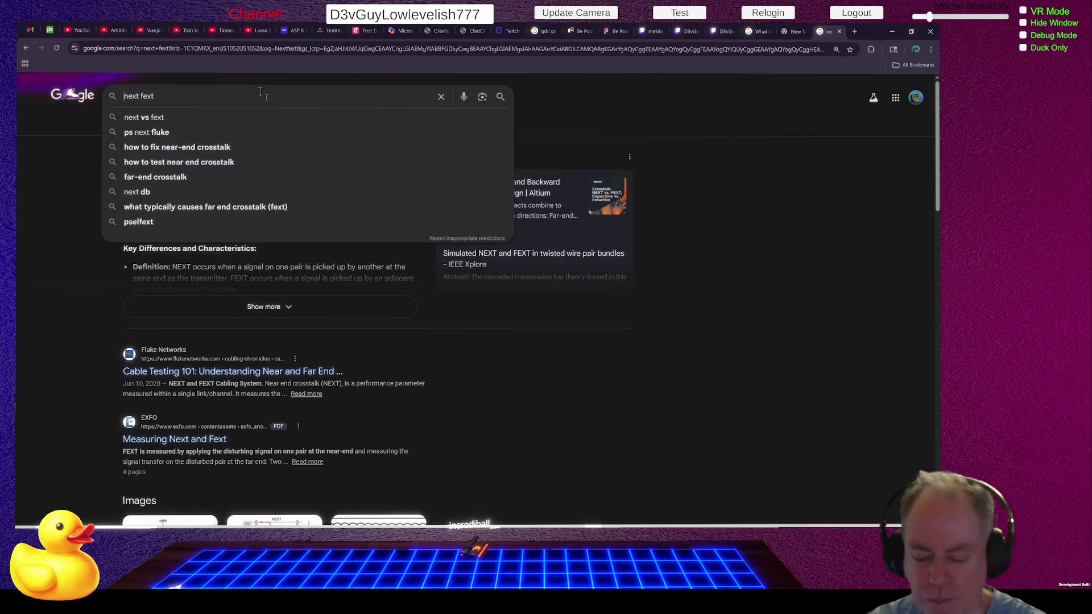
{"action": "type", "text": "steam"}
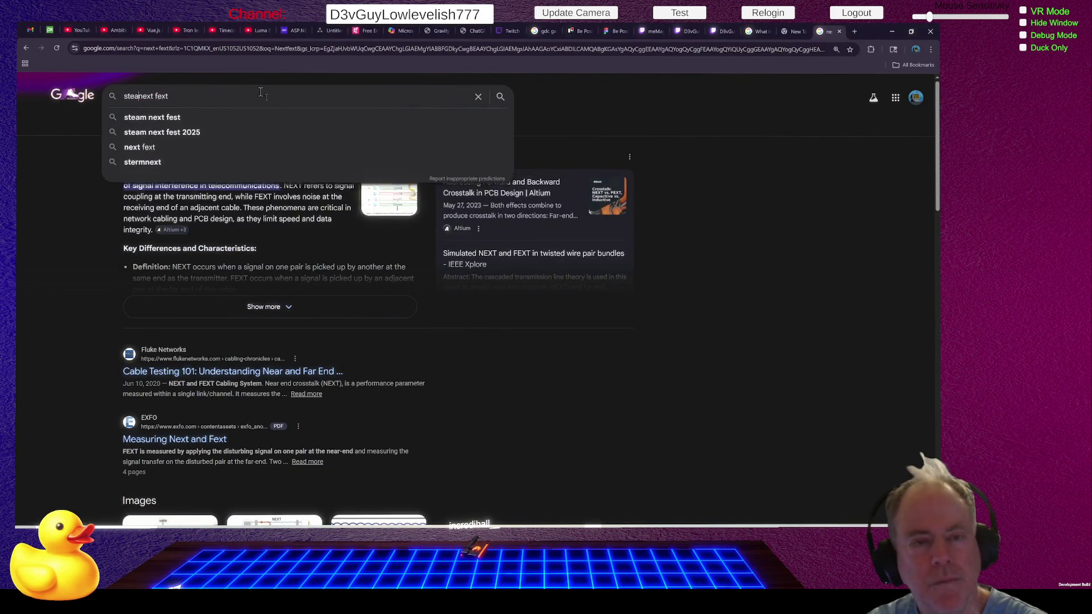
{"action": "key", "text": "Return"}
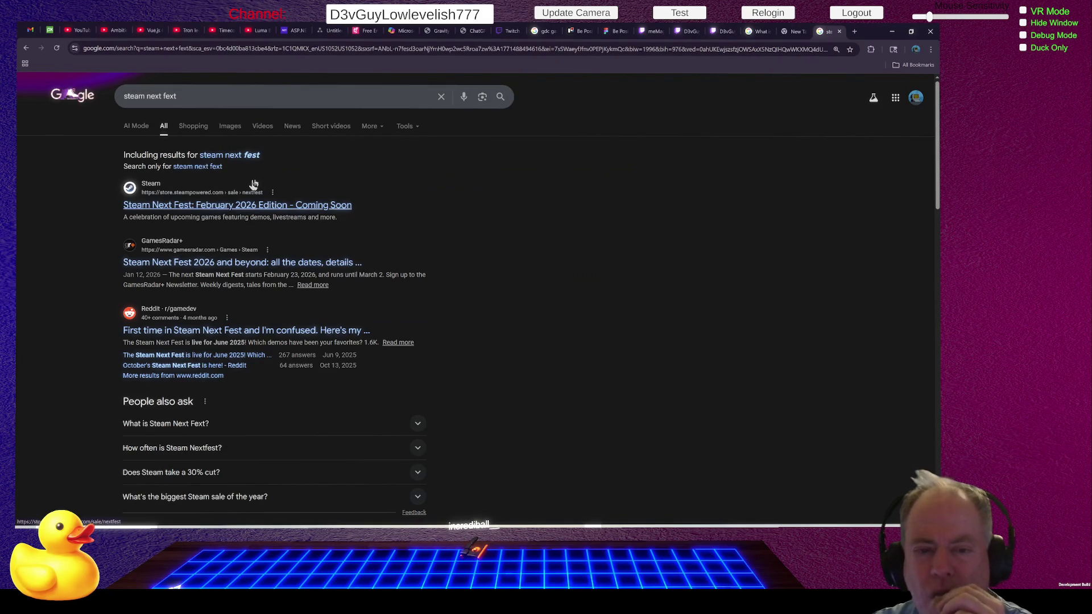
{"action": "left_click", "coordinate": [222, 206]}
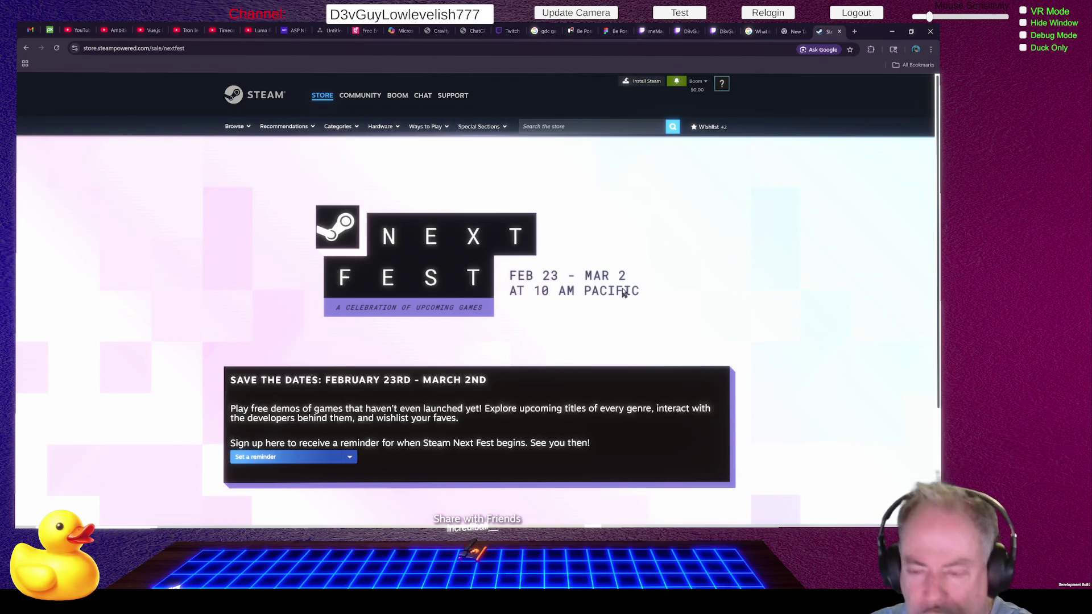
Step: Check the Next Fest dates, Feb 23 – Mar 2, and view the reminder options without choosing one
{"action": "scroll", "coordinate": [614, 308], "scroll_direction": "down", "scroll_amount": 1}
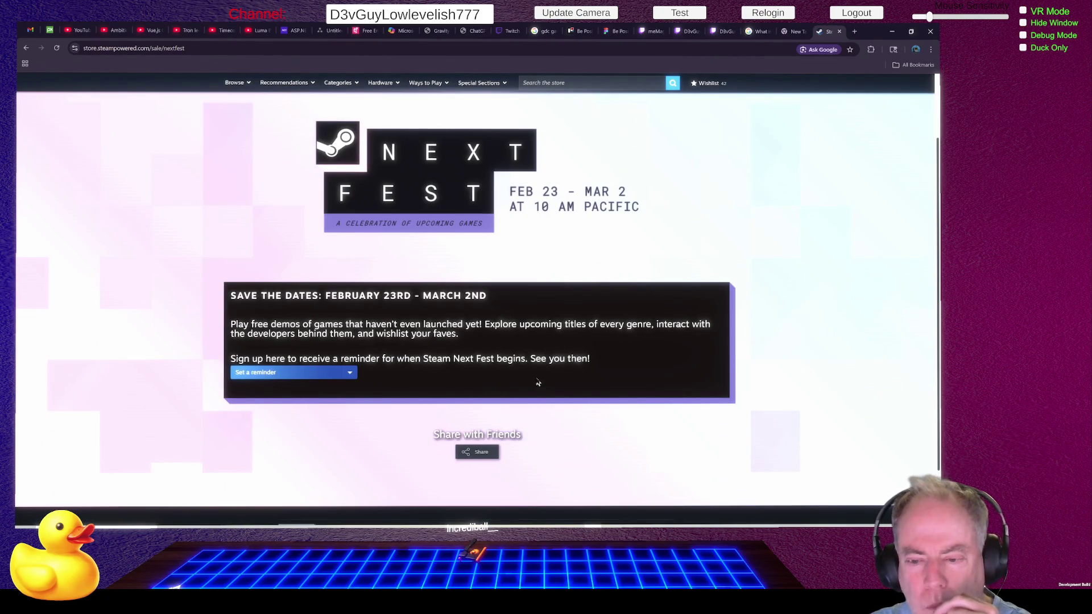
{"action": "scroll", "coordinate": [561, 259], "scroll_direction": "up", "scroll_amount": 1}
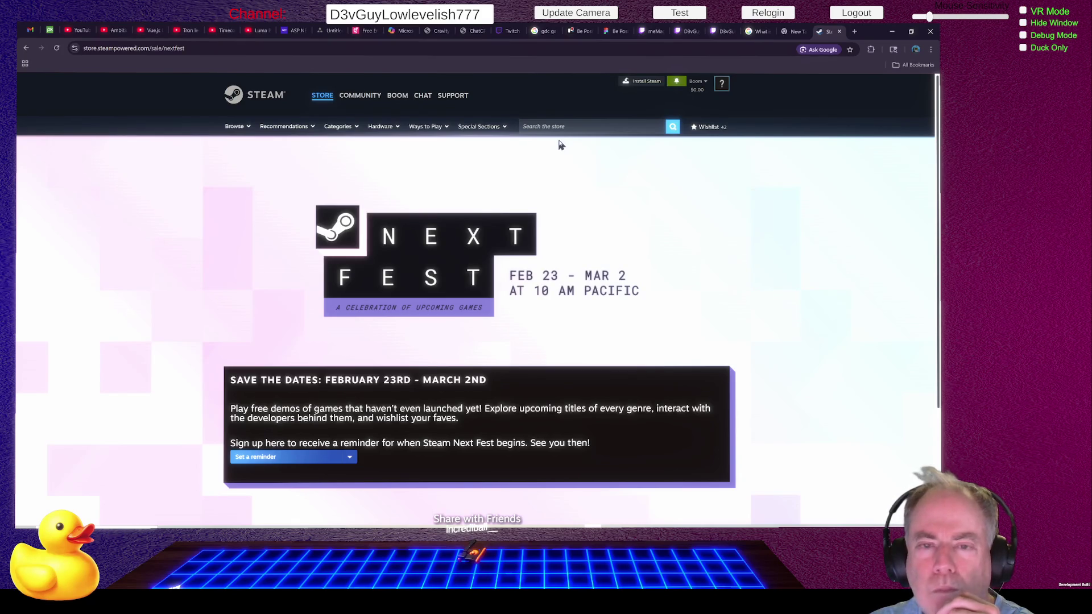
{"action": "scroll", "coordinate": [572, 204], "scroll_direction": "down", "scroll_amount": 1}
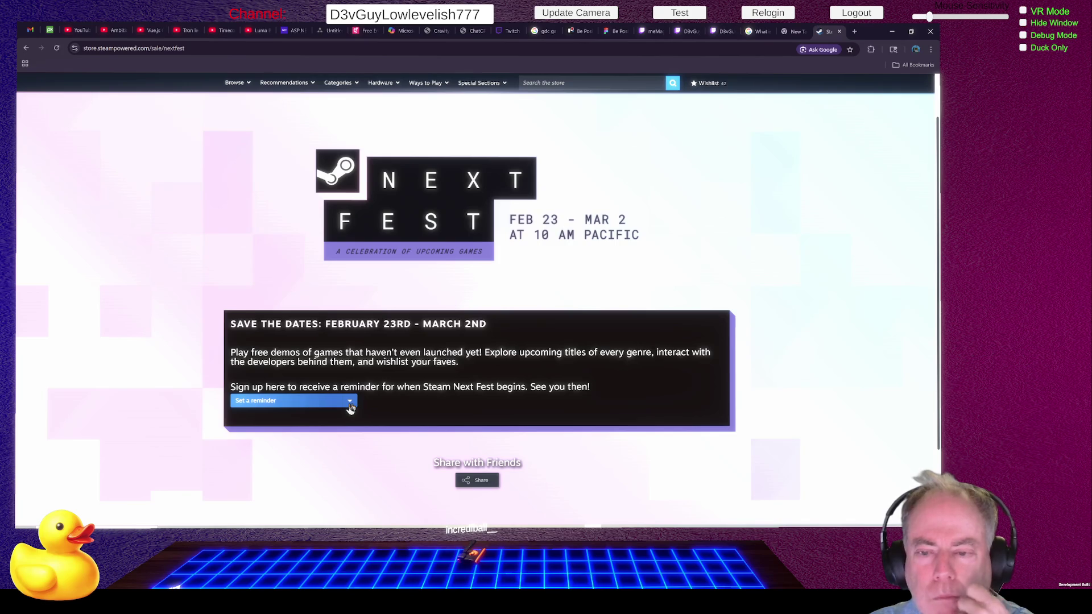
{"action": "left_click", "coordinate": [349, 405]}
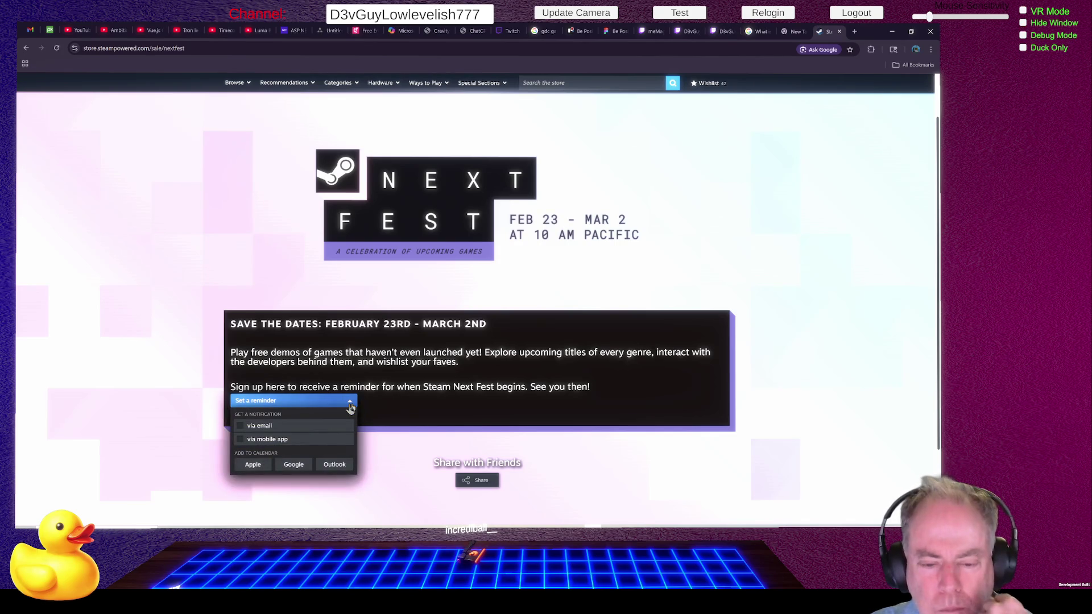
{"action": "left_click", "coordinate": [349, 405]}
Step: Go back to the search results and open the GamesRadar Steam Next Fest guide
{"action": "scroll", "coordinate": [703, 368], "scroll_direction": "down", "scroll_amount": 2}
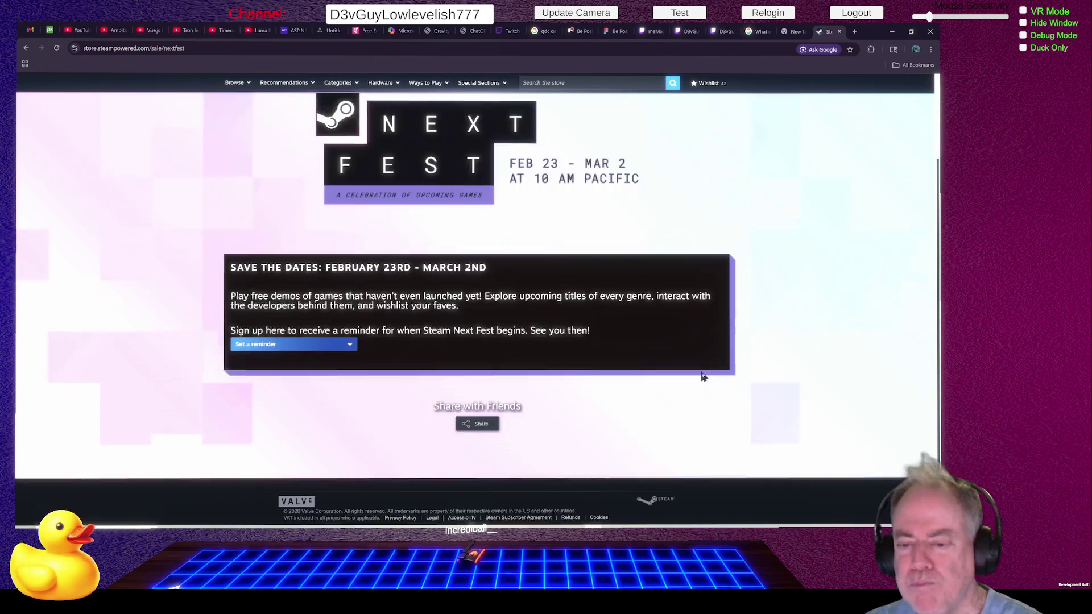
{"action": "scroll", "coordinate": [705, 359], "scroll_direction": "up", "scroll_amount": 3}
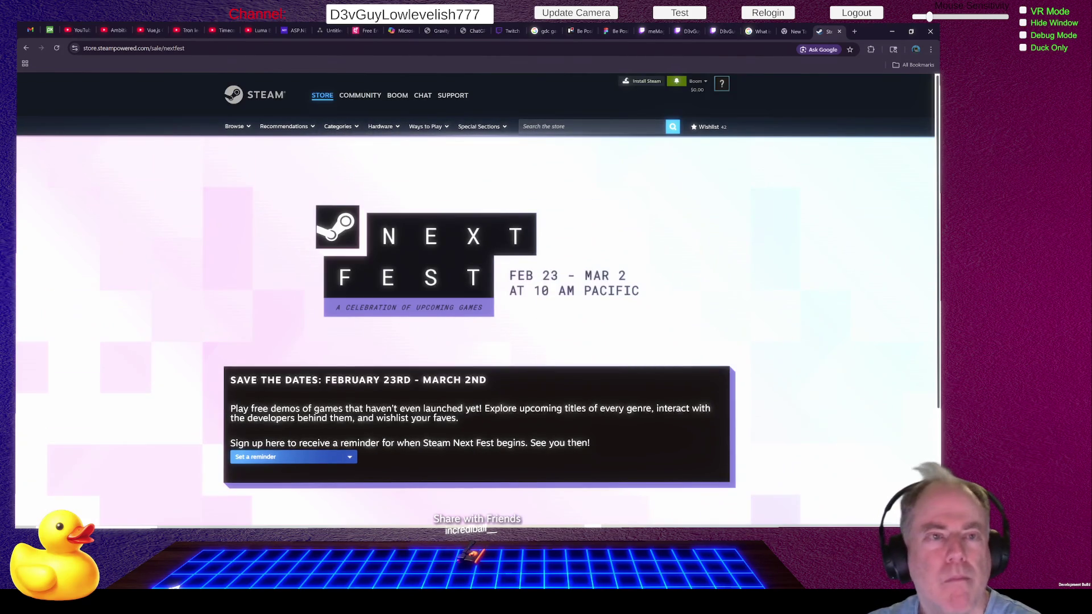
{"action": "left_click", "coordinate": [27, 49]}
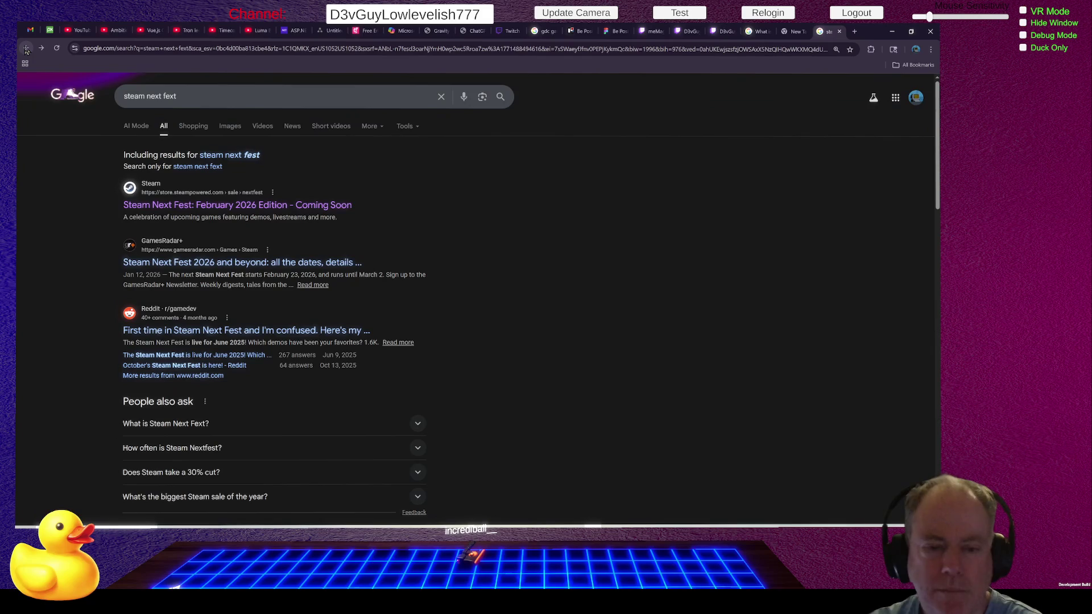
{"action": "left_click", "coordinate": [314, 286]}
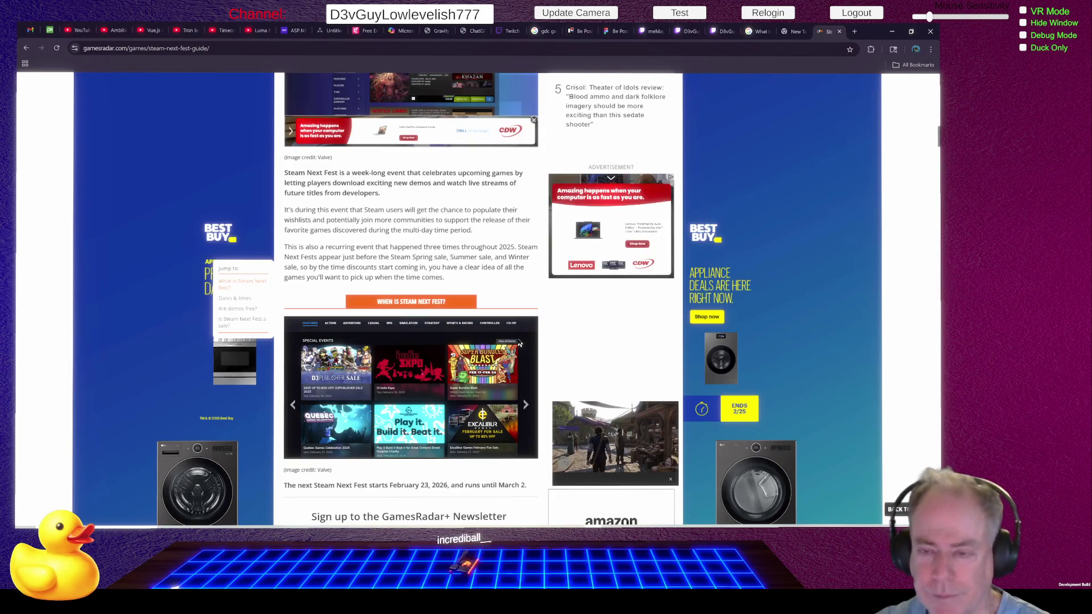